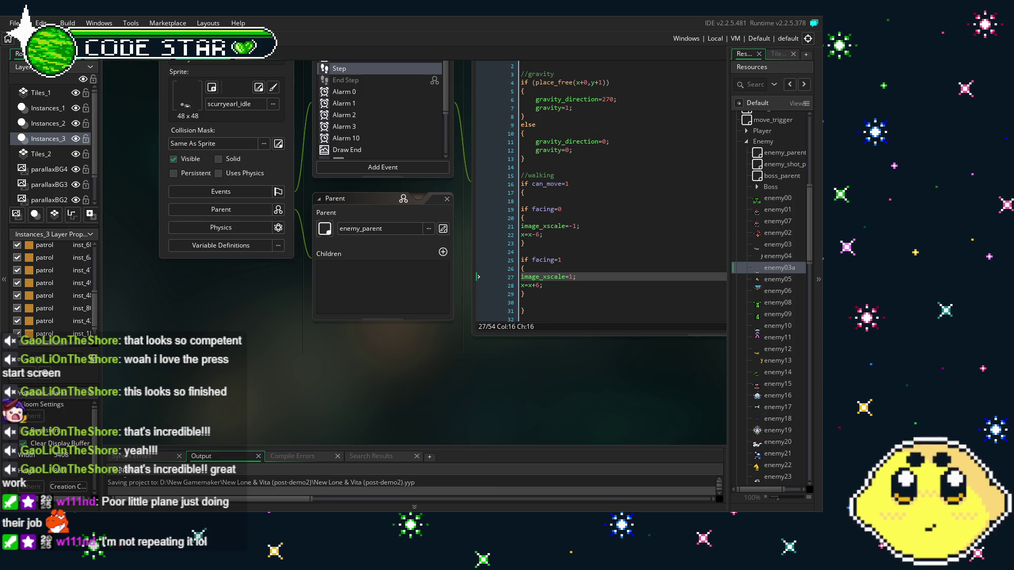
- Reposition the workspace and build and run the game with F5
scroll(274, 378, "up", 3)
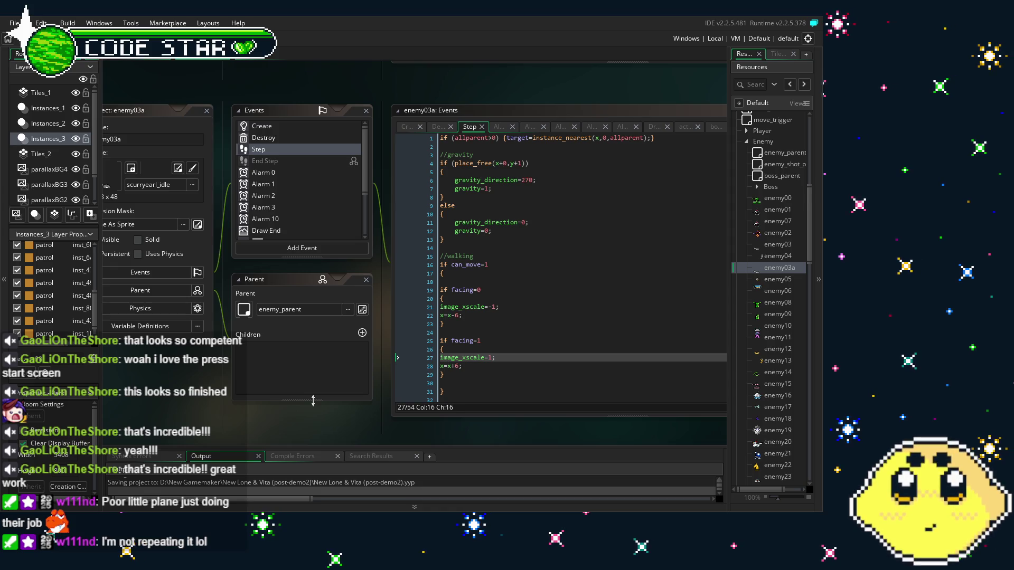
left_click_drag(204, 387, 240, 347)
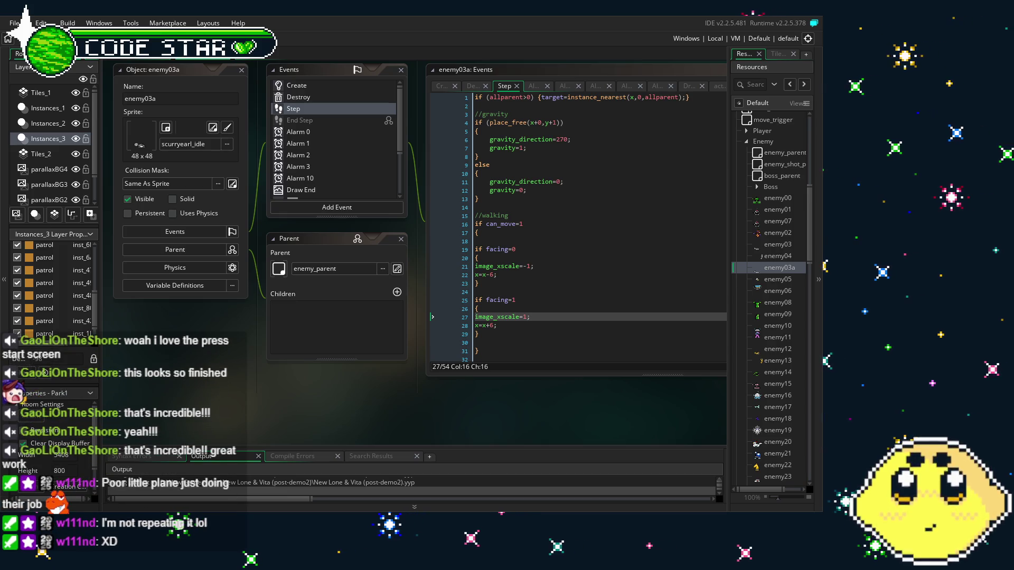
key("F5")
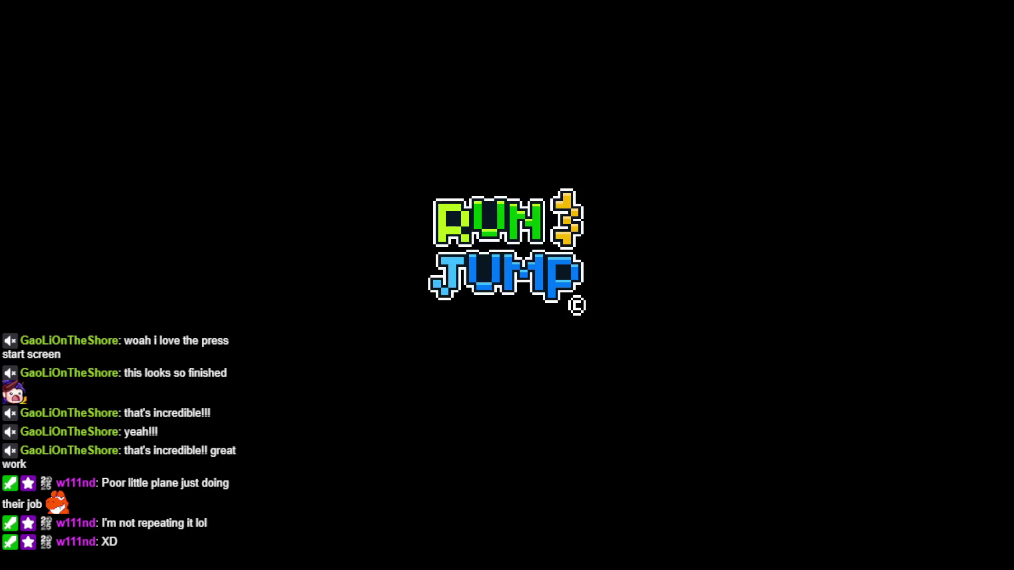
- Get past the title screen and run, dash and attack through the city park toward the enemies
key("Return")
key("Return")
key("Left")
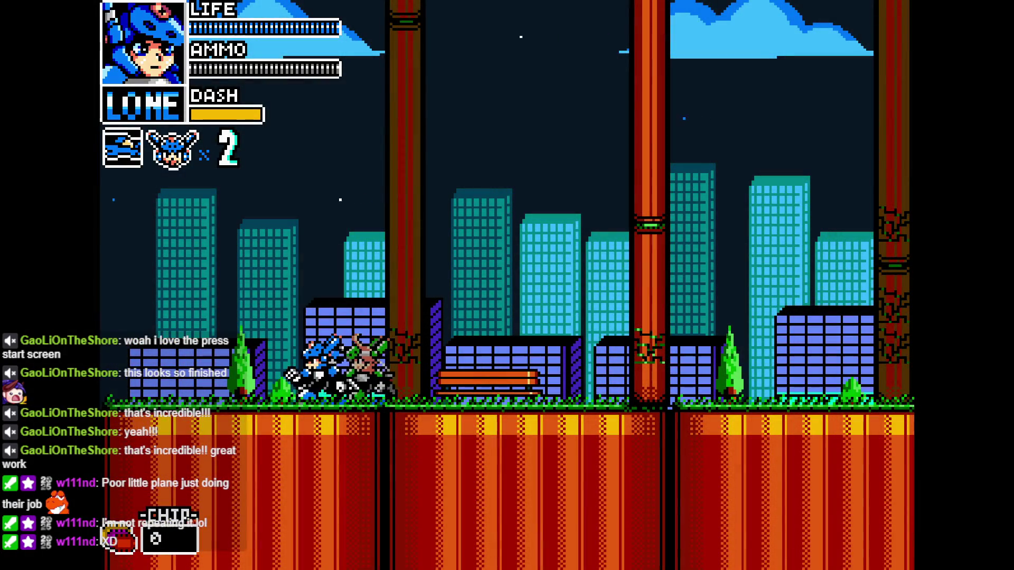
key("Right")
key("Right")
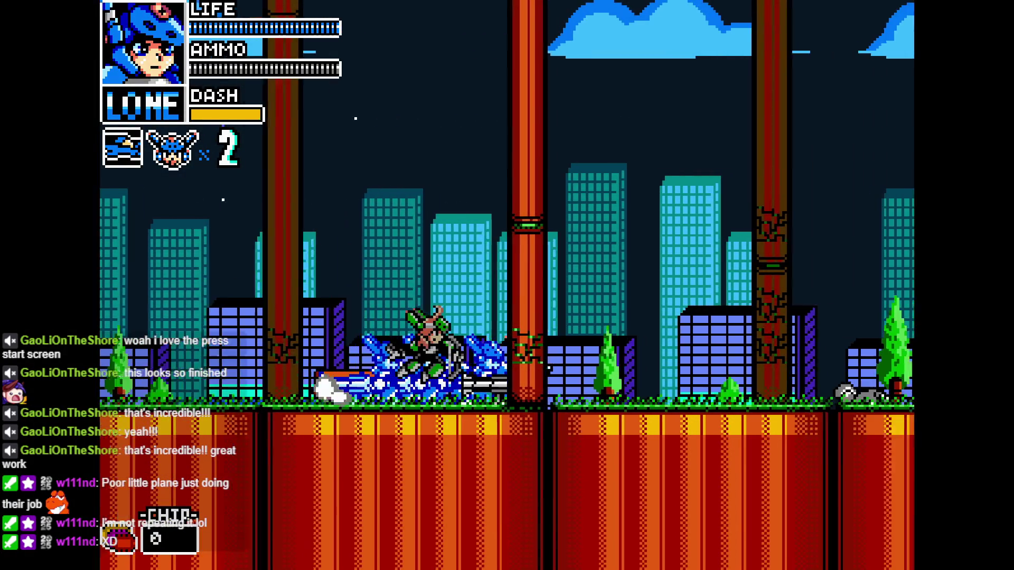
key("Right")
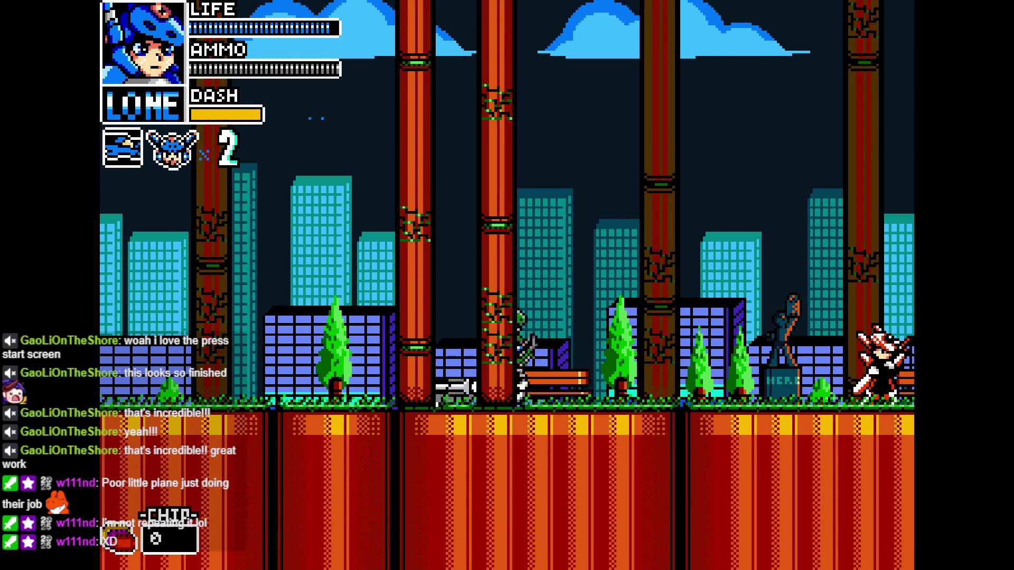
key("Right")
key("Right")
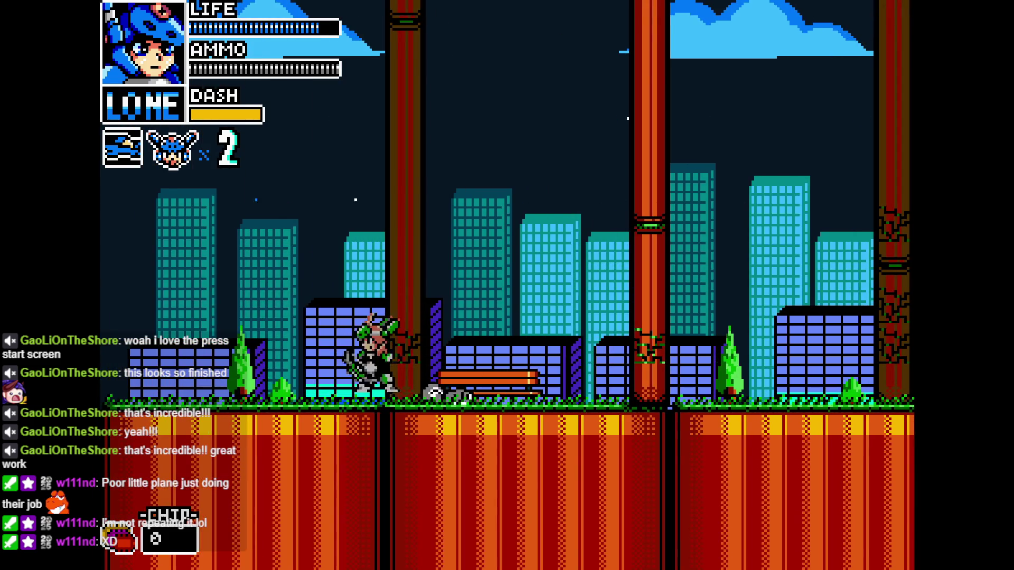
key("Right")
key("Right")
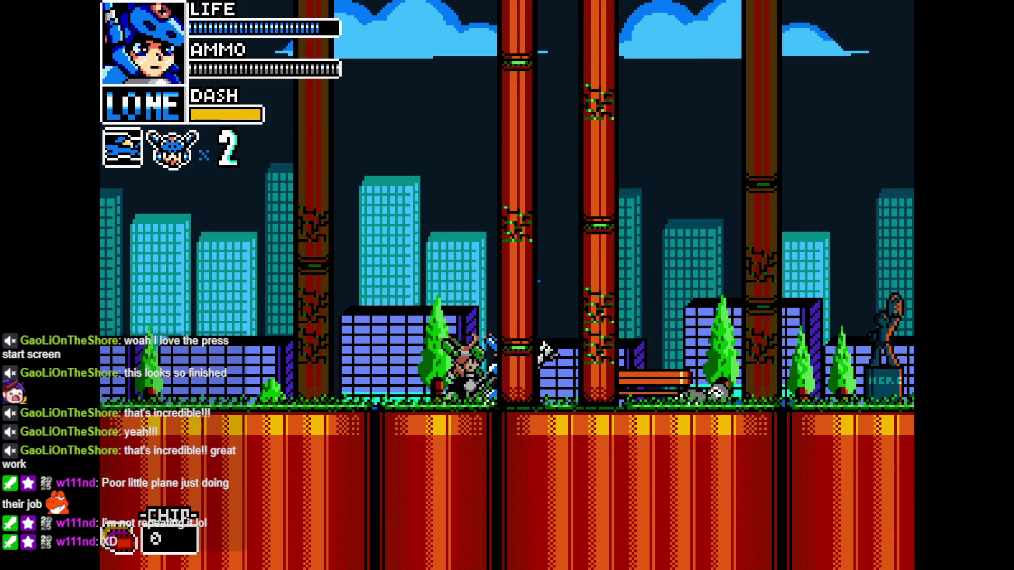
key("Right")
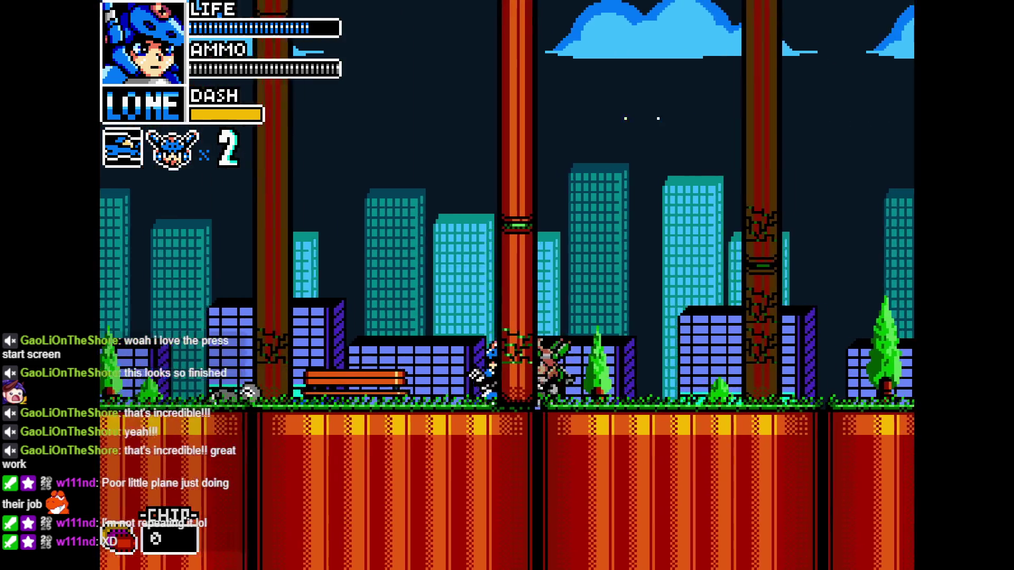
key("Left")
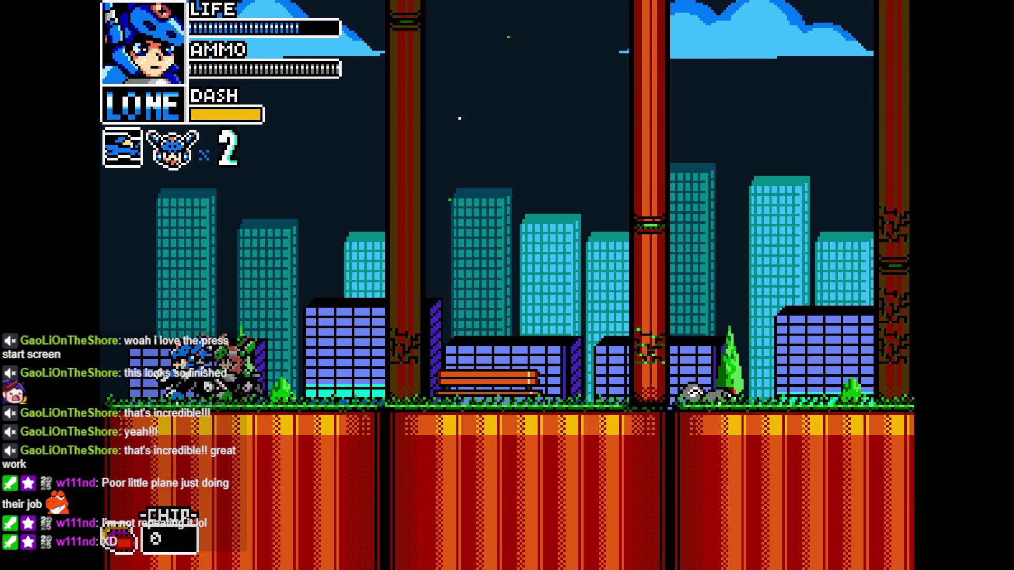
key("Right")
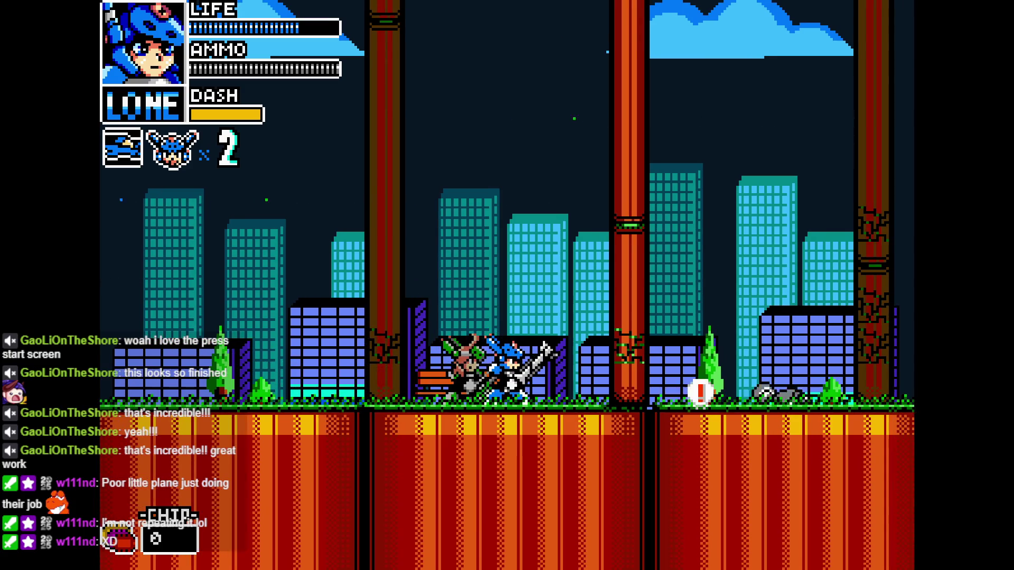
key("Right")
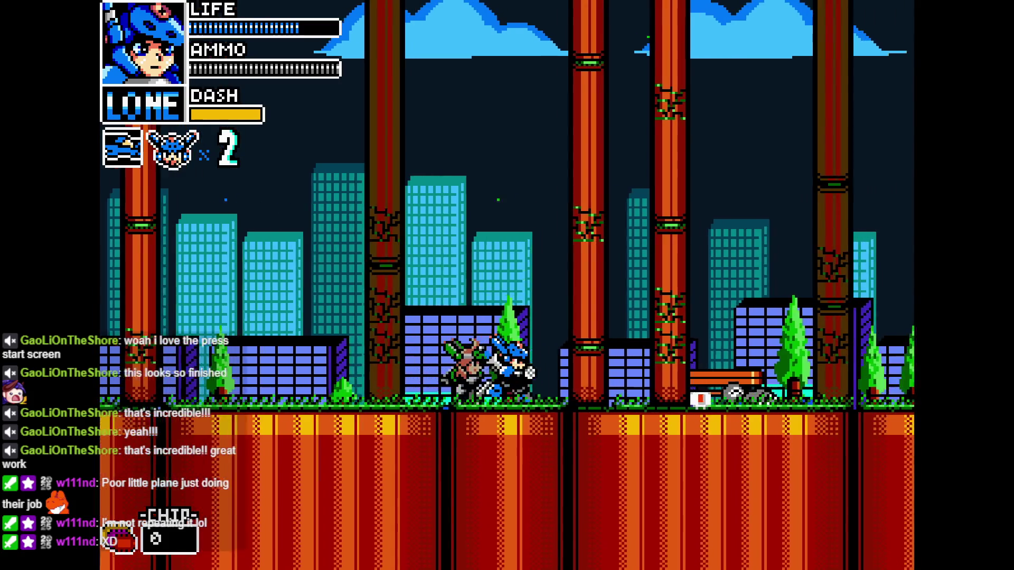
key("Right")
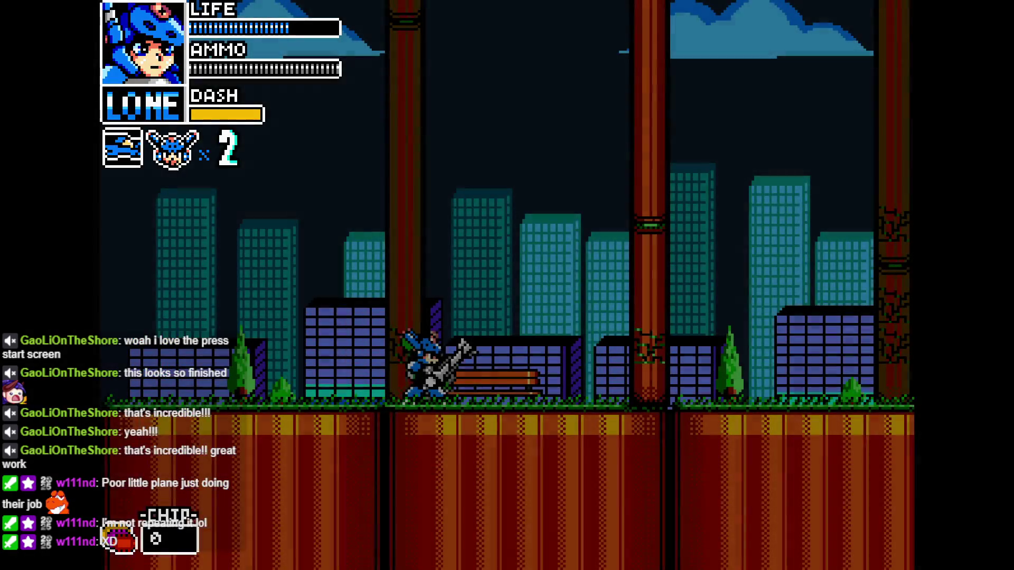
key("Right")
key("Right")
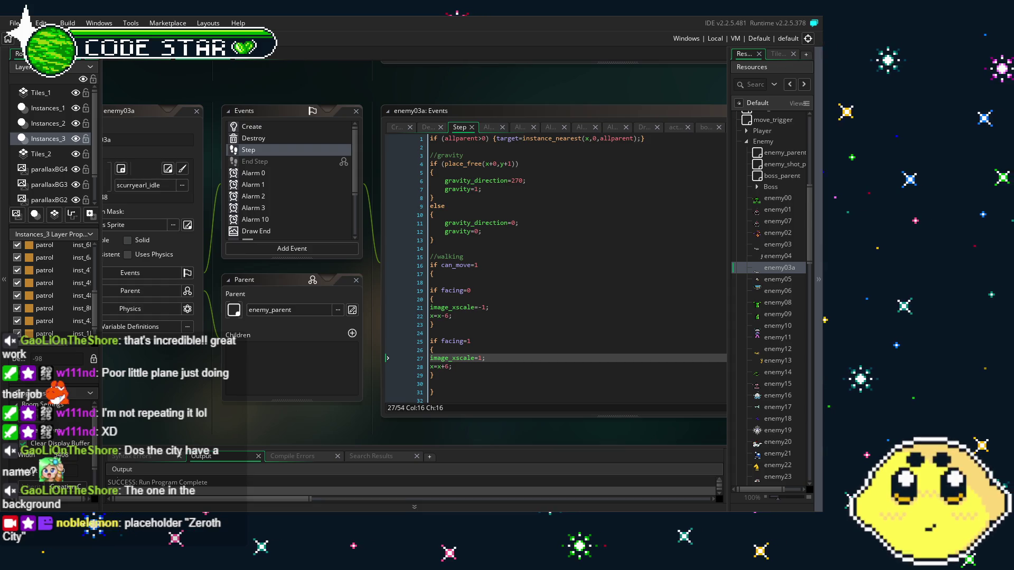
- Pan the workspace slightly to bring enemy03a's Step event code into view
mouse_move(180, 401)
left_mouse_down()
mouse_move(215, 388)
mouse_move(203, 387)
left_mouse_up()
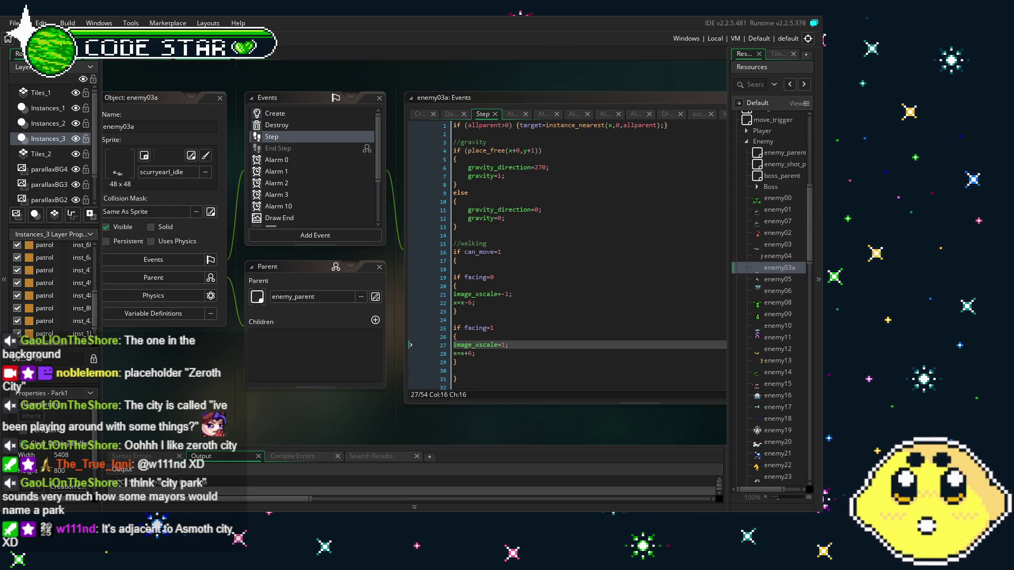
left_click_drag(291, 427, 325, 428)
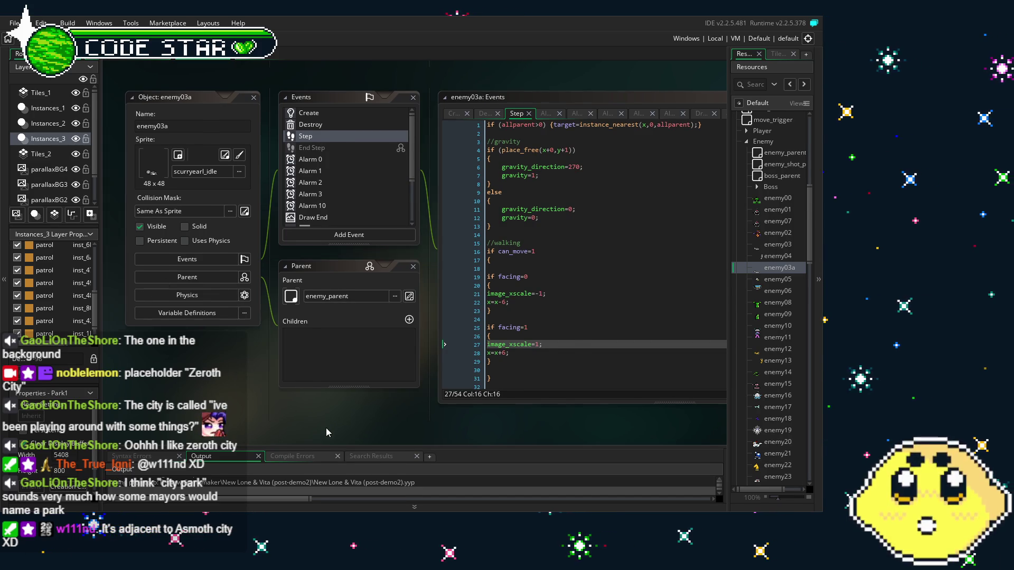
left_click_drag(326, 427, 308, 425)
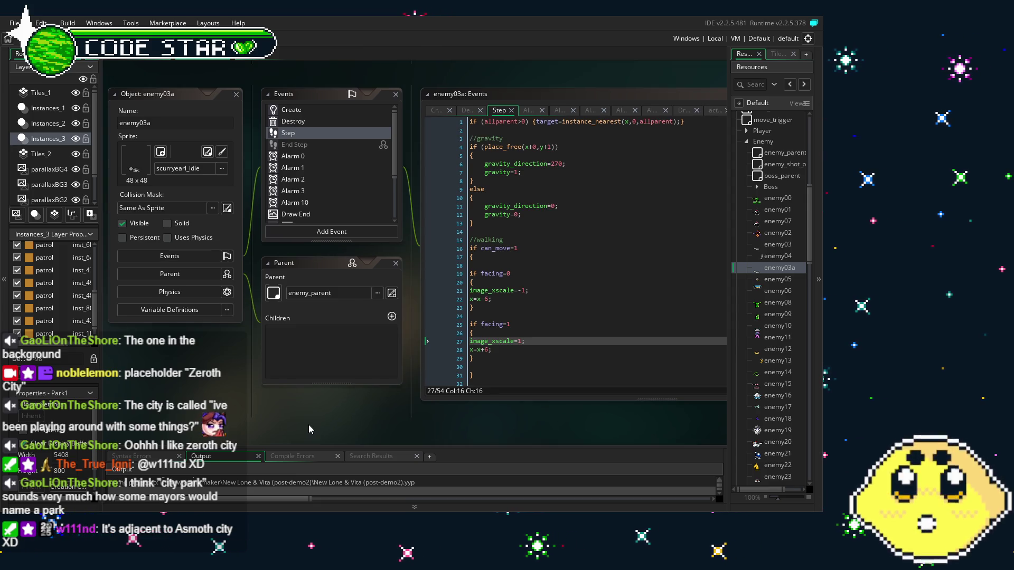
mouse_move(308, 424)
left_mouse_down()
mouse_move(235, 411)
mouse_move(156, 418)
left_mouse_up()
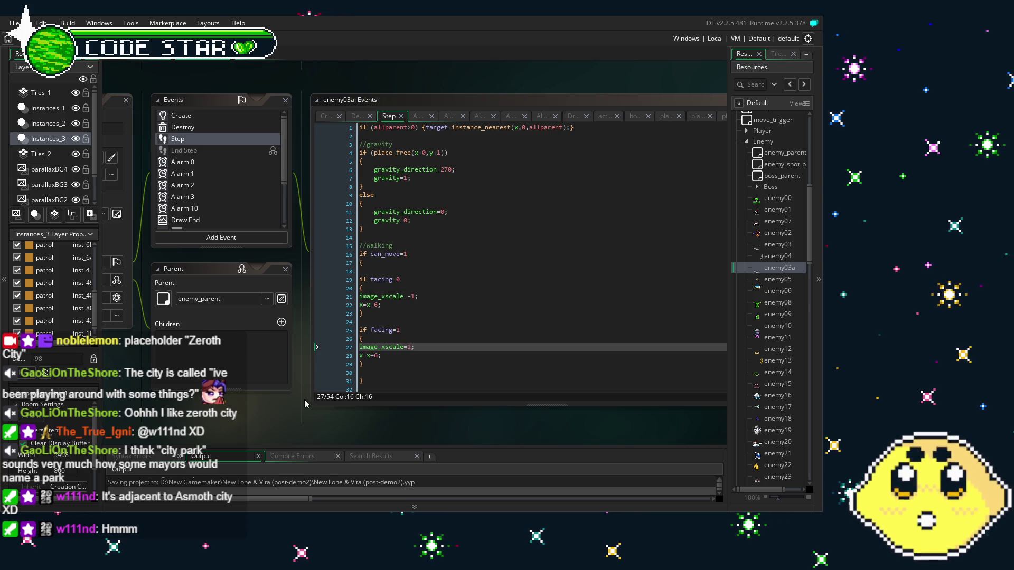
mouse_move(230, 438)
left_mouse_down()
mouse_move(291, 414)
mouse_move(312, 391)
mouse_move(352, 397)
left_mouse_up()
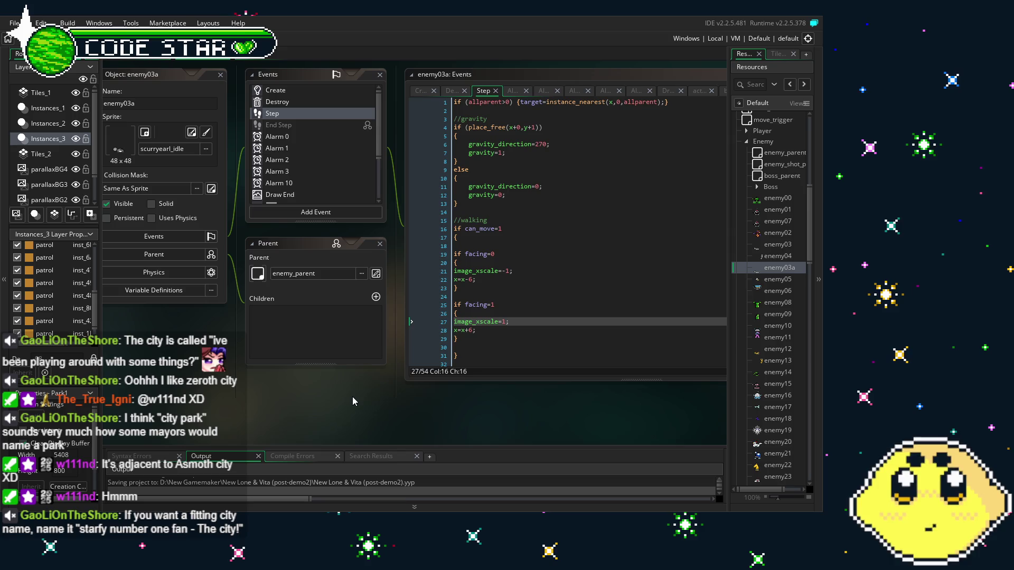
left_click_drag(353, 397, 346, 397)
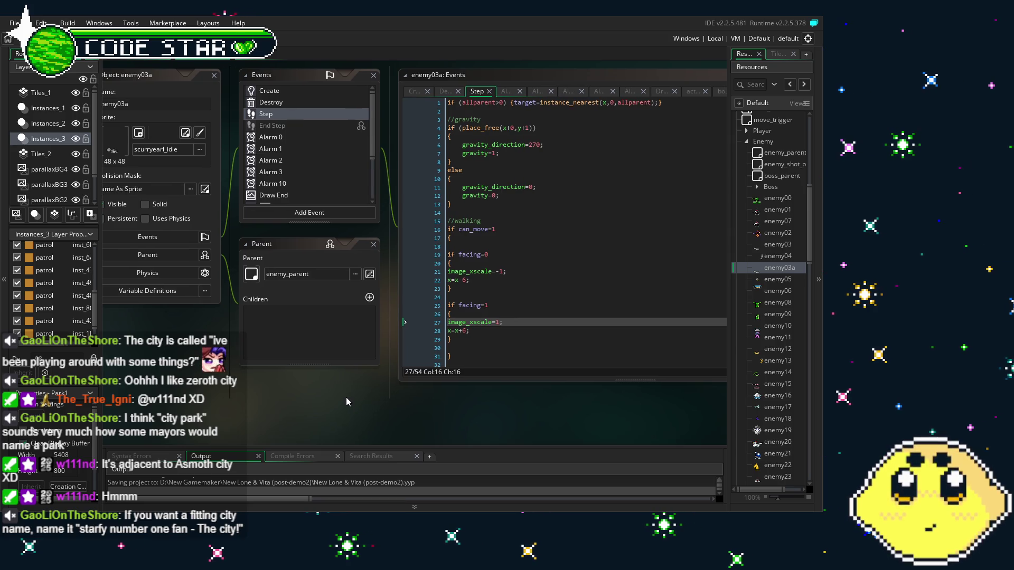
left_click(294, 172)
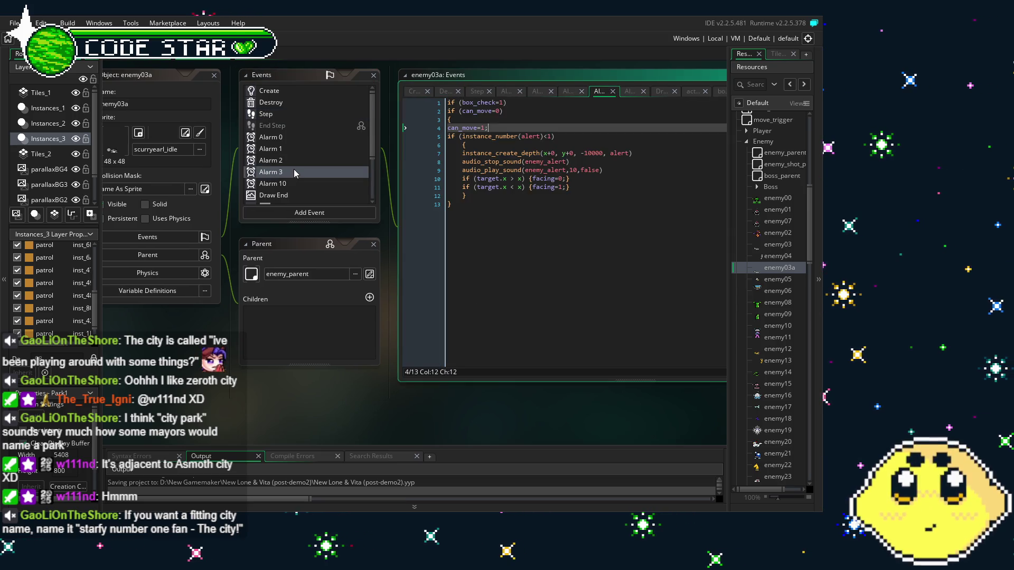
- In Alarm 3, change line 10 to facing=1 and line 11 to facing=0, then save
left_click_drag(310, 374, 260, 401)
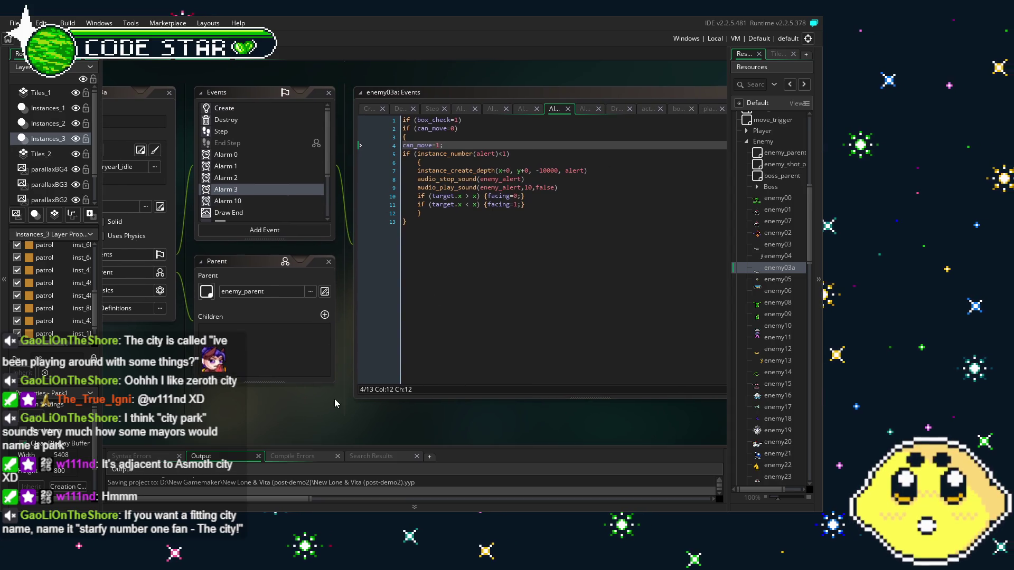
left_click_drag(334, 398, 385, 392)
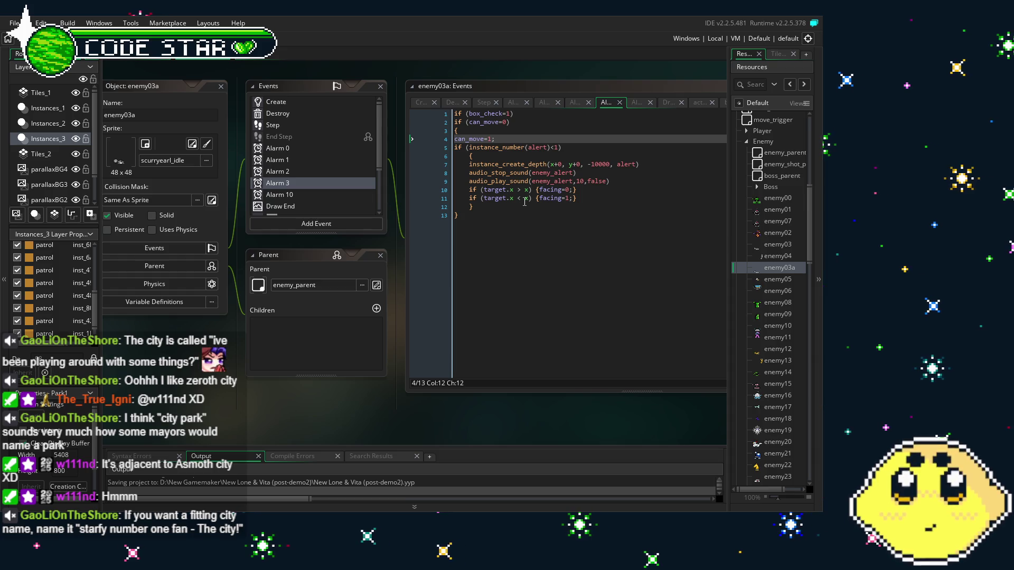
left_click(570, 189)
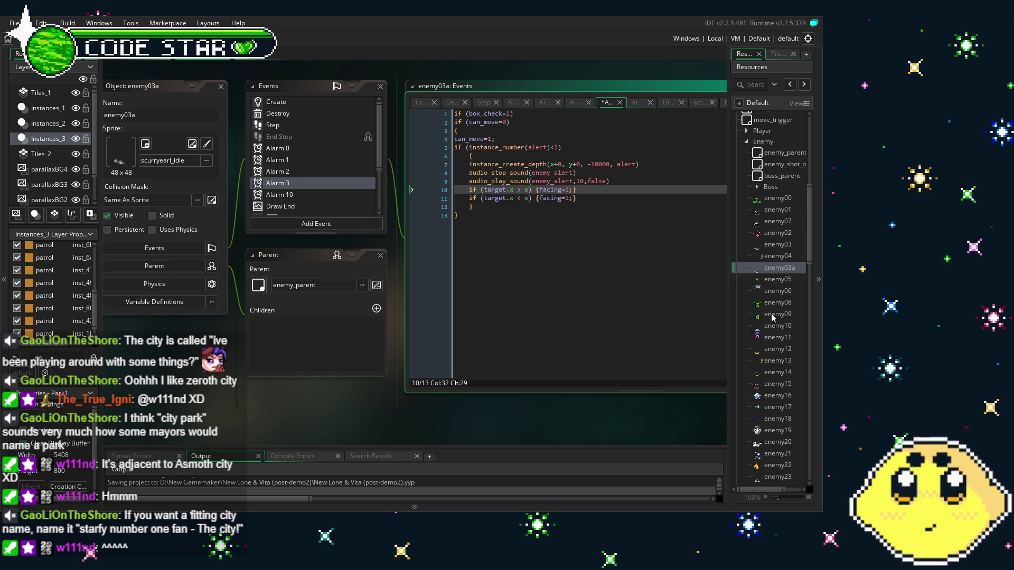
key("BackSpace")
type("1")
key("Down")
key("BackSpace")
type("0")
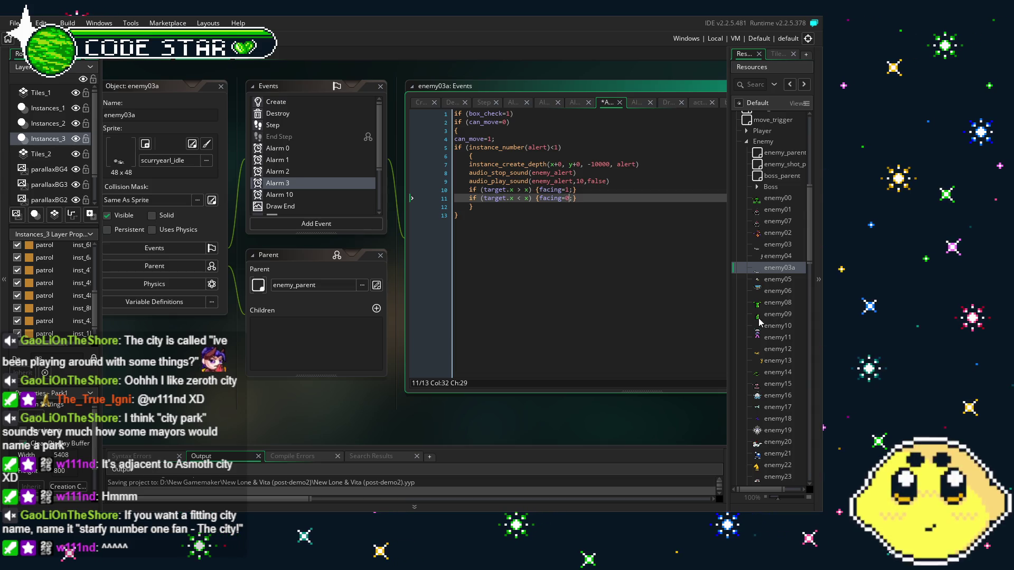
key("Down")
key("Down")
key("ctrl+s")
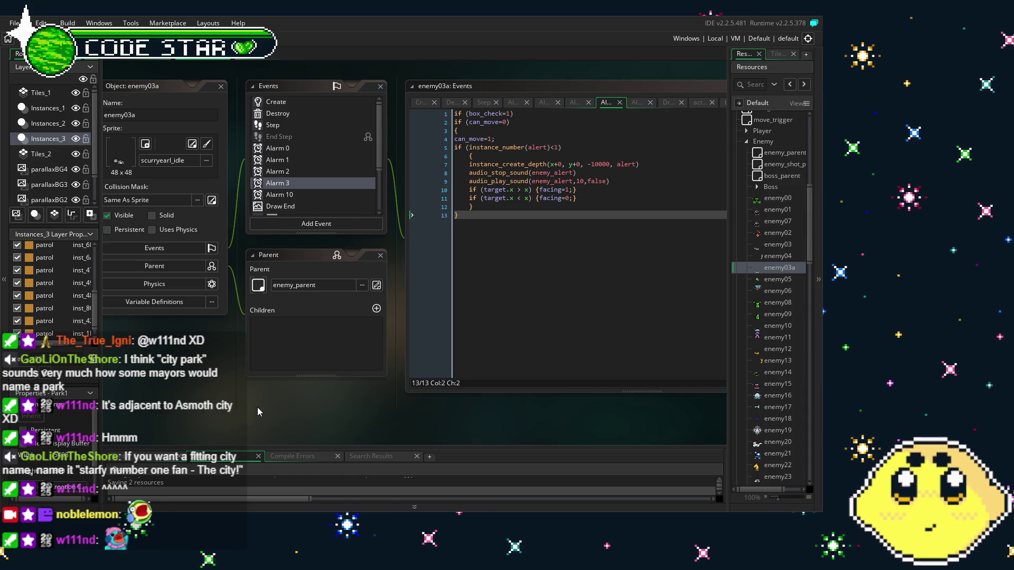
- Pan the workspace left and scroll through the Output panel's build log
mouse_move(260, 414)
left_mouse_down()
mouse_move(202, 404)
mouse_move(239, 417)
left_mouse_up()
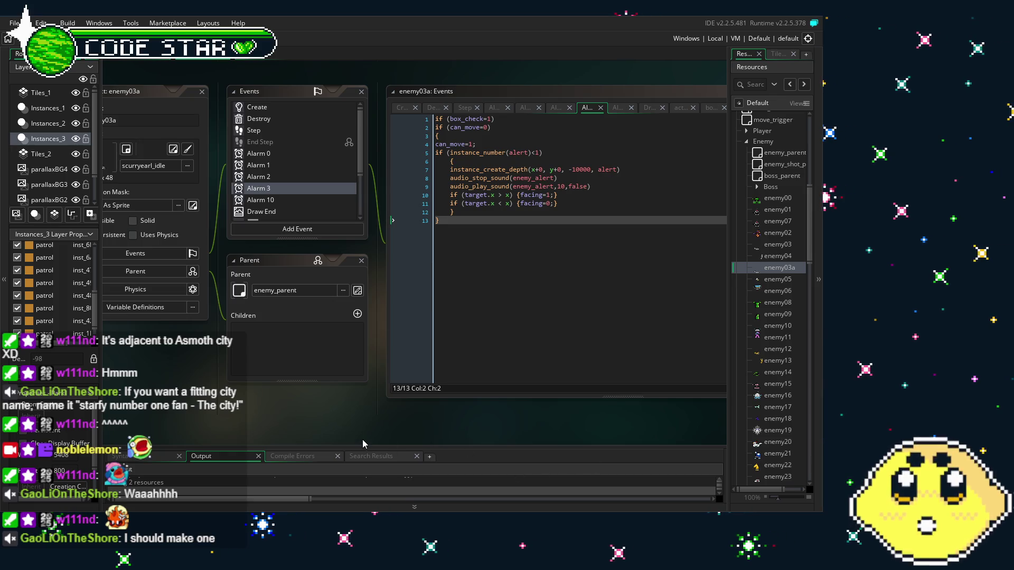
left_click_drag(335, 431, 306, 433)
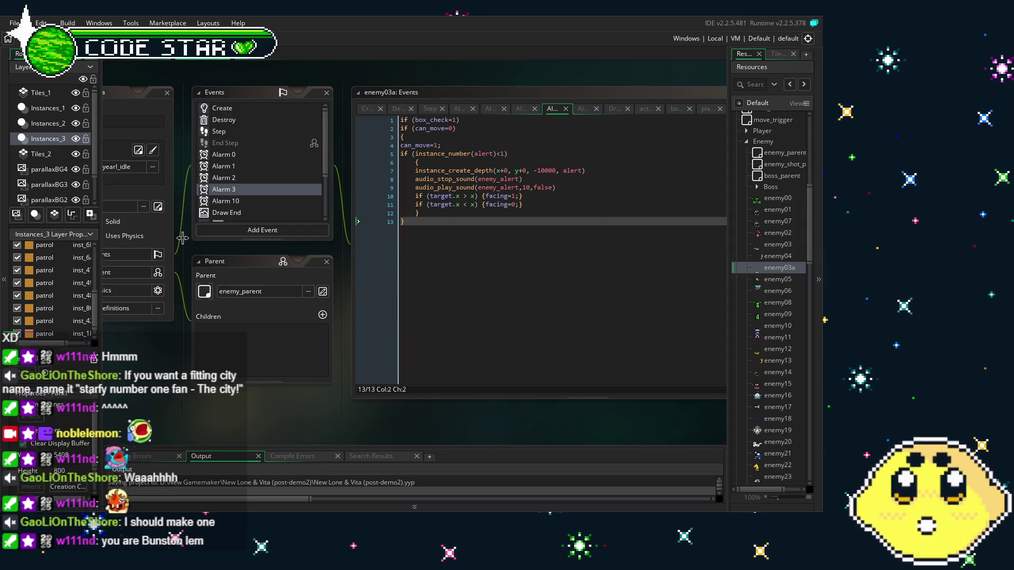
left_click(194, 478)
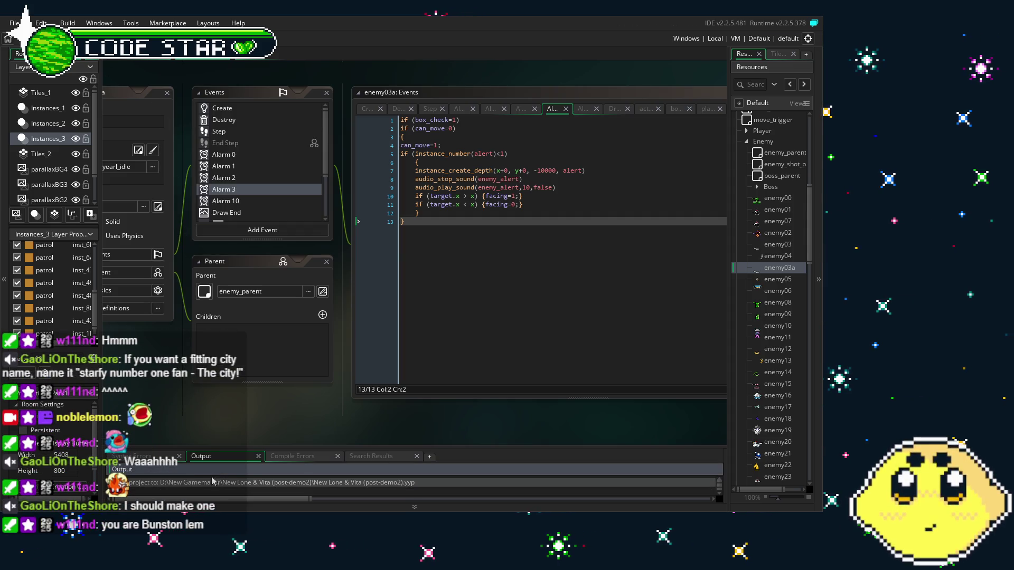
scroll(207, 406, "down", 2)
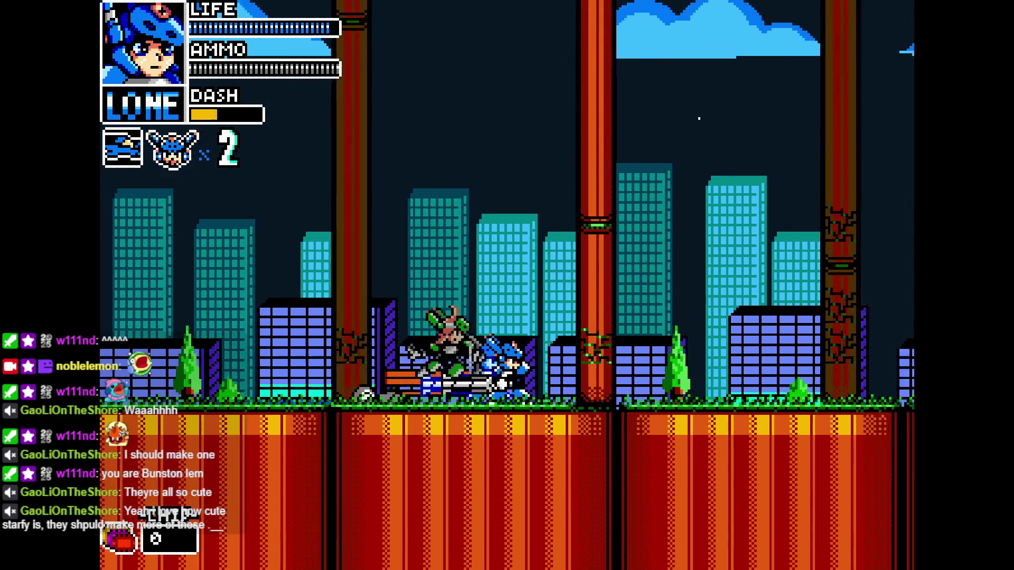
- Dodge and attack the enemy near the bench, then quit the game with Escape
key("Right")
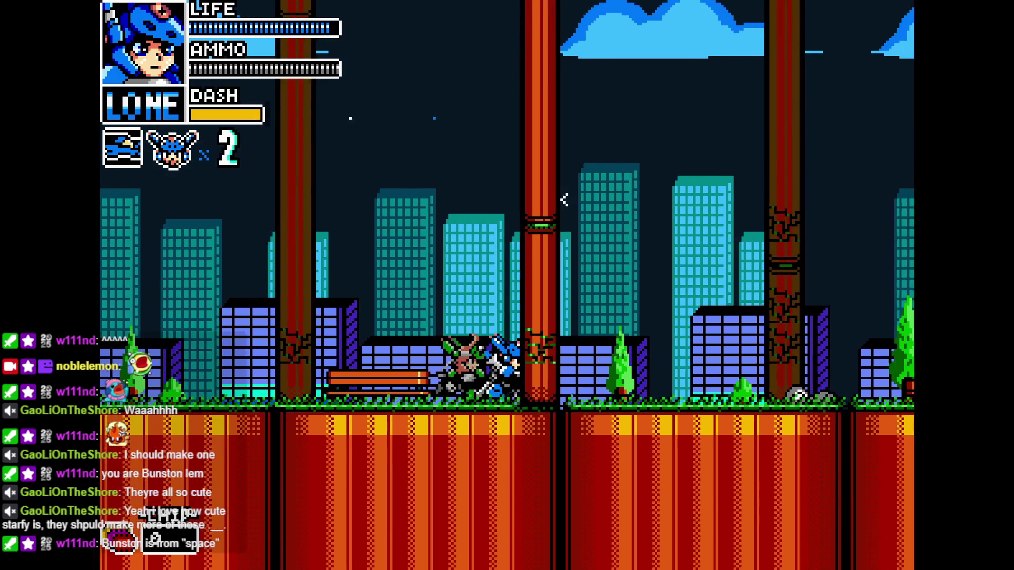
key("Left")
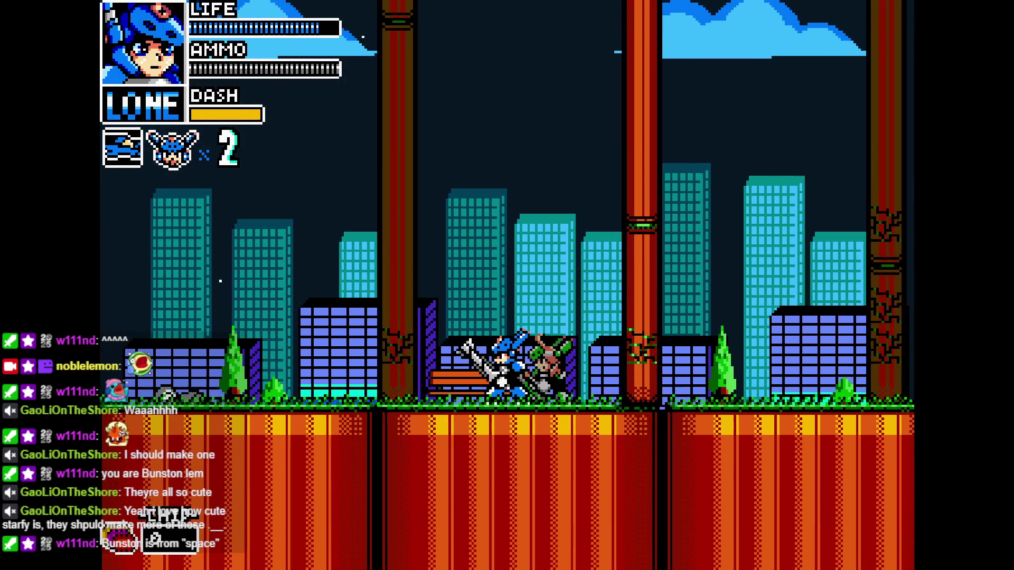
key("Left")
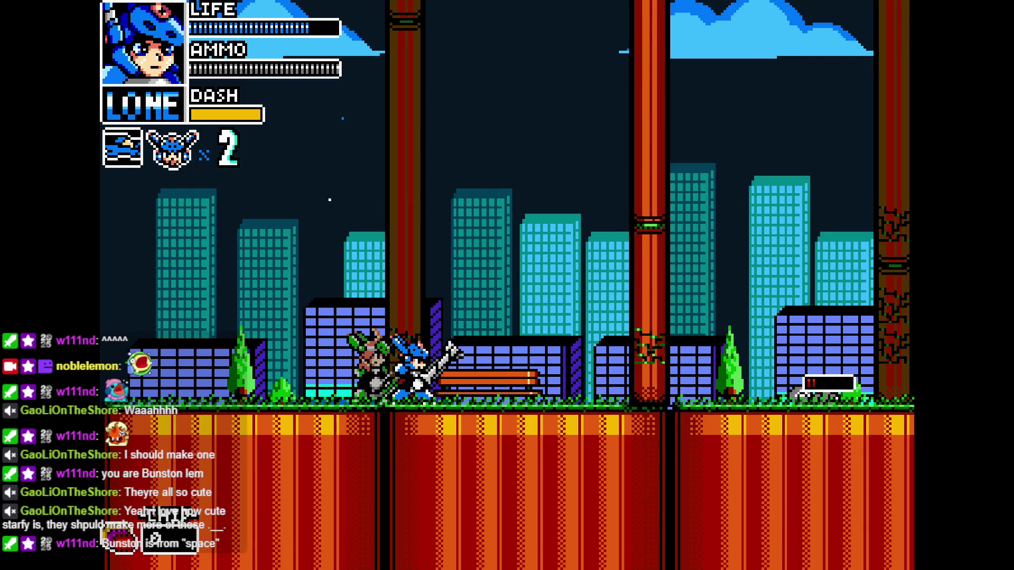
key("Right")
key("Left")
key("Right")
key("Left")
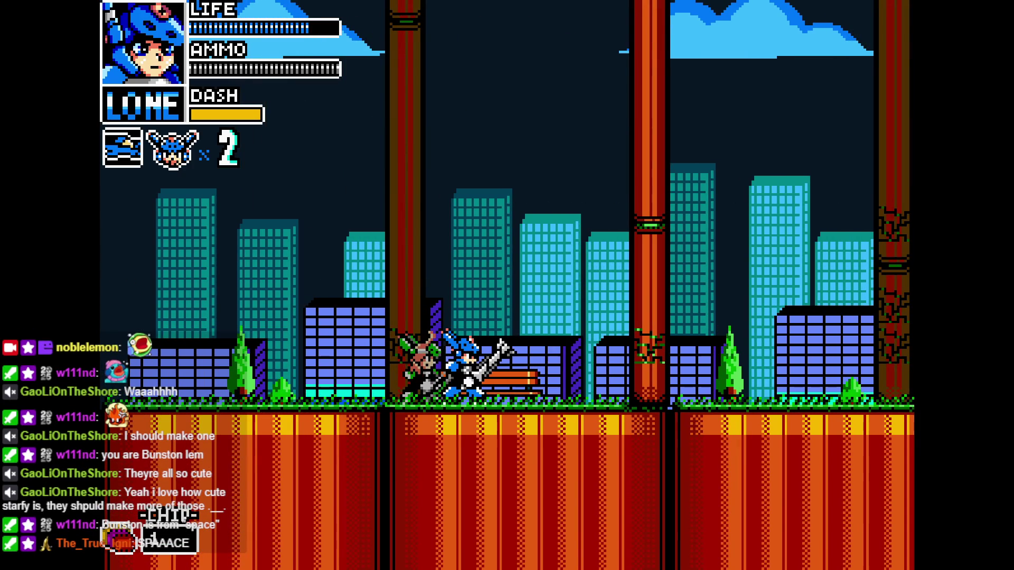
key("Right")
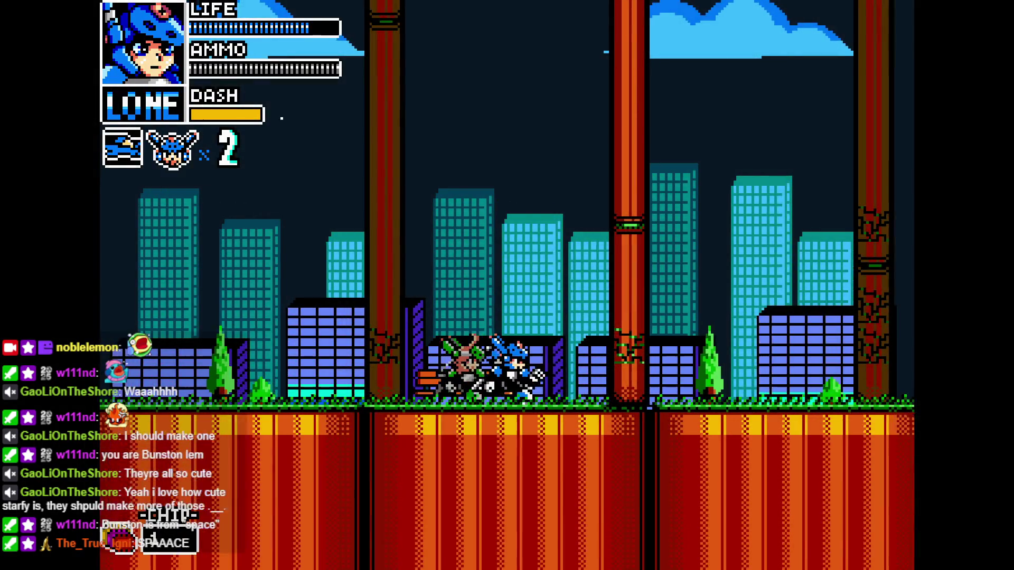
key("Right")
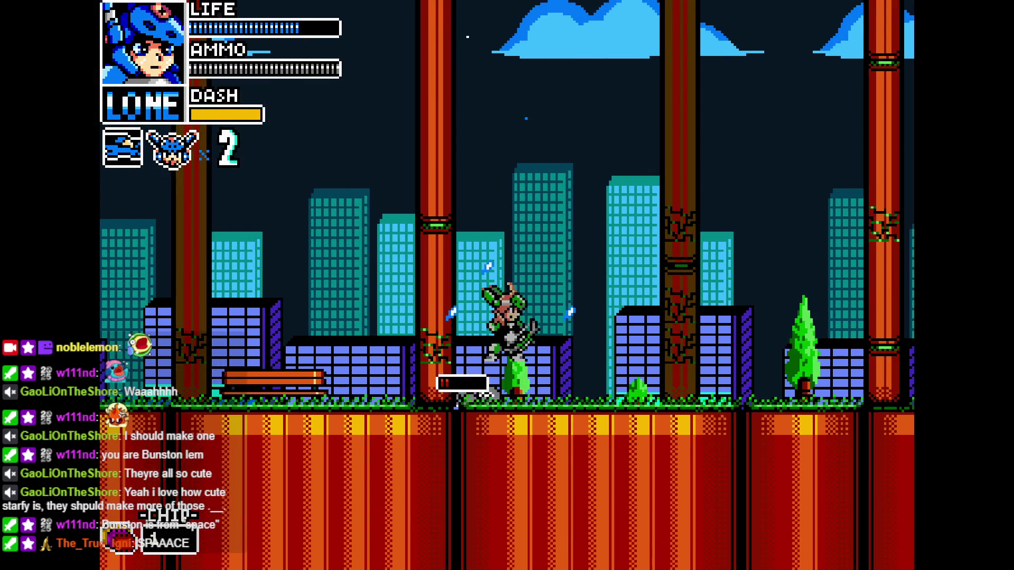
key("Left")
key("Left")
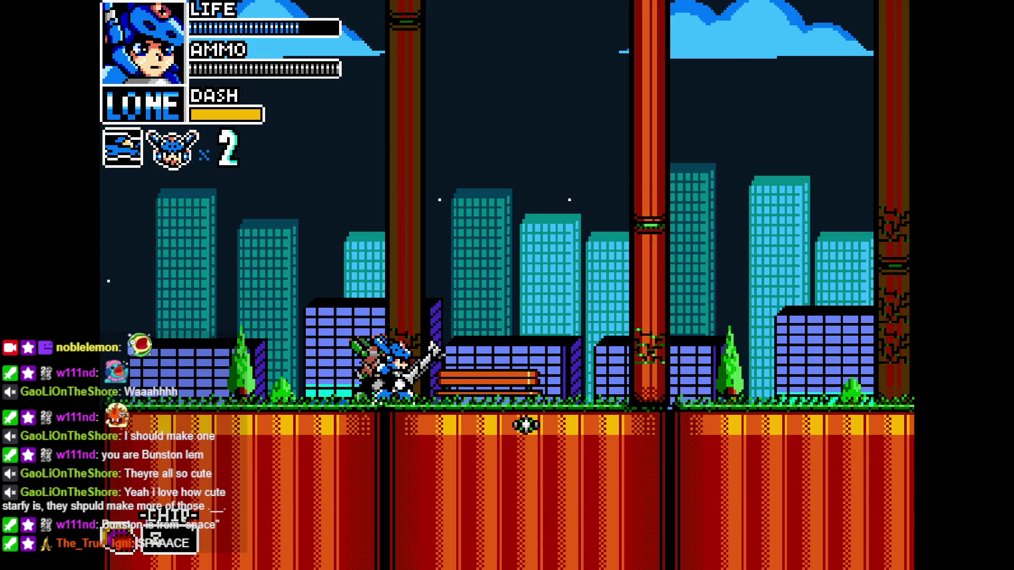
key("Escape")
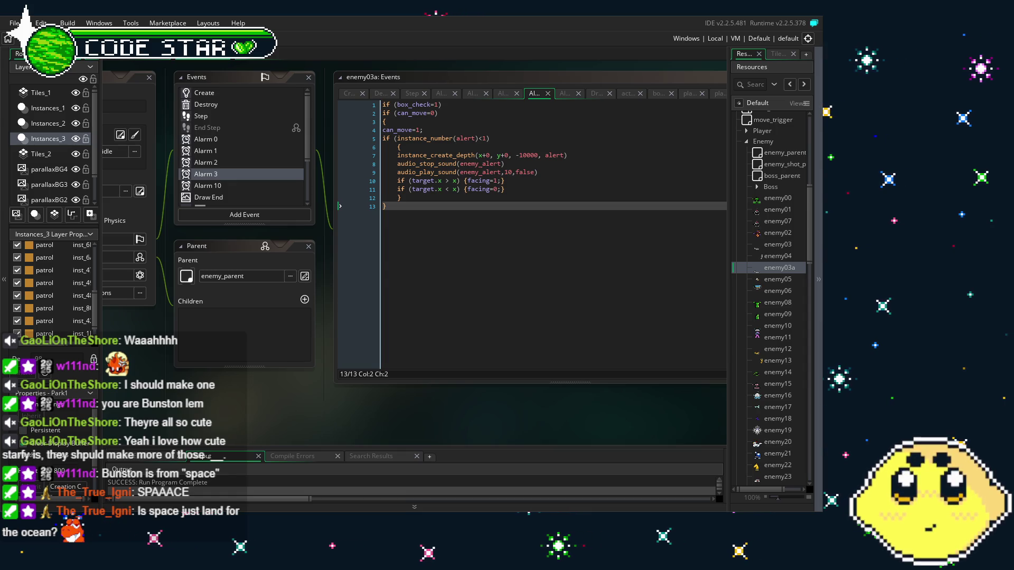
mouse_move(248, 387)
left_mouse_down()
mouse_move(187, 417)
mouse_move(254, 410)
left_mouse_up()
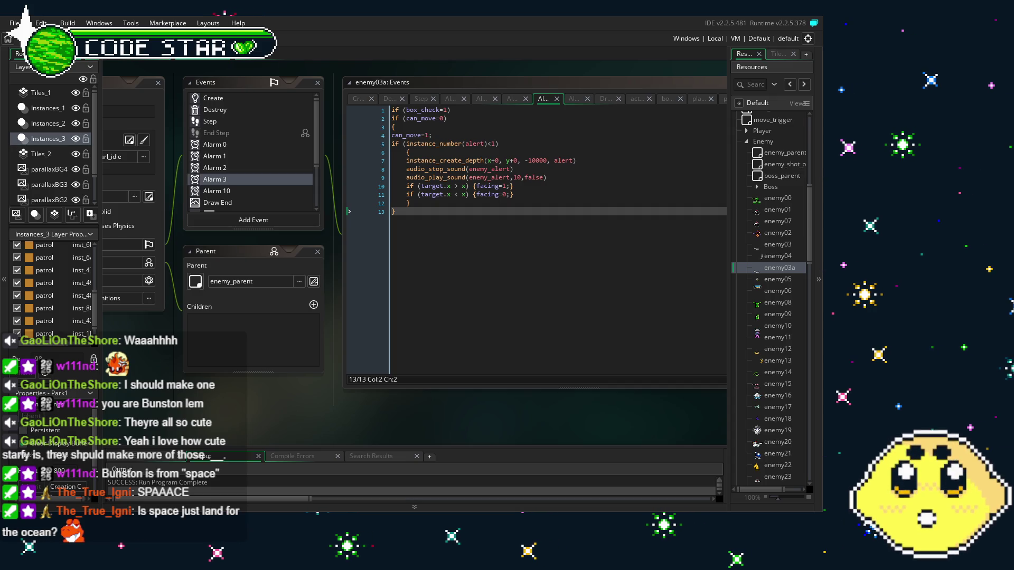
mouse_move(254, 448)
left_mouse_down()
mouse_move(331, 453)
mouse_move(274, 458)
left_mouse_up()
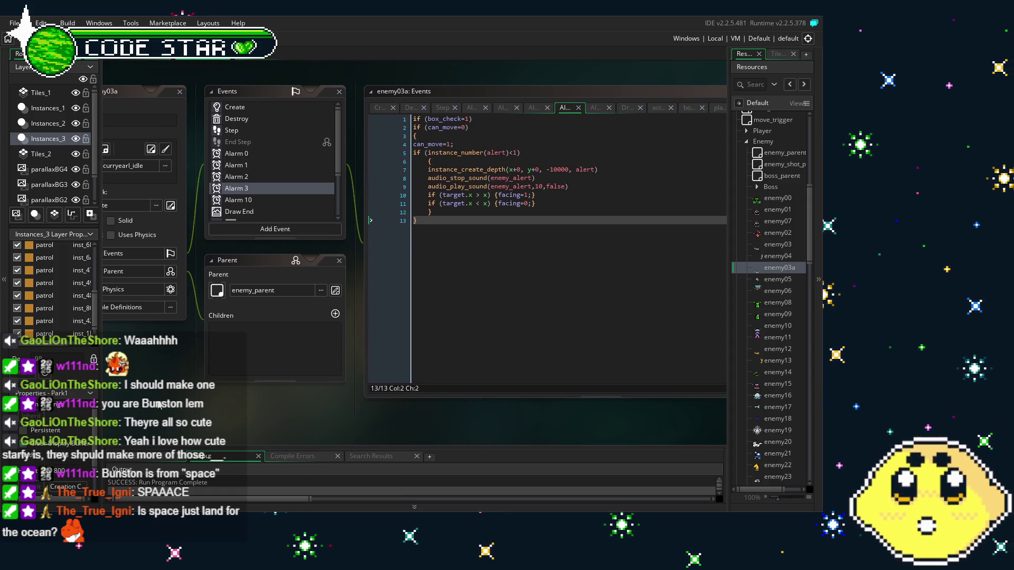
mouse_move(290, 404)
left_mouse_down()
mouse_move(212, 411)
mouse_move(301, 420)
left_mouse_up()
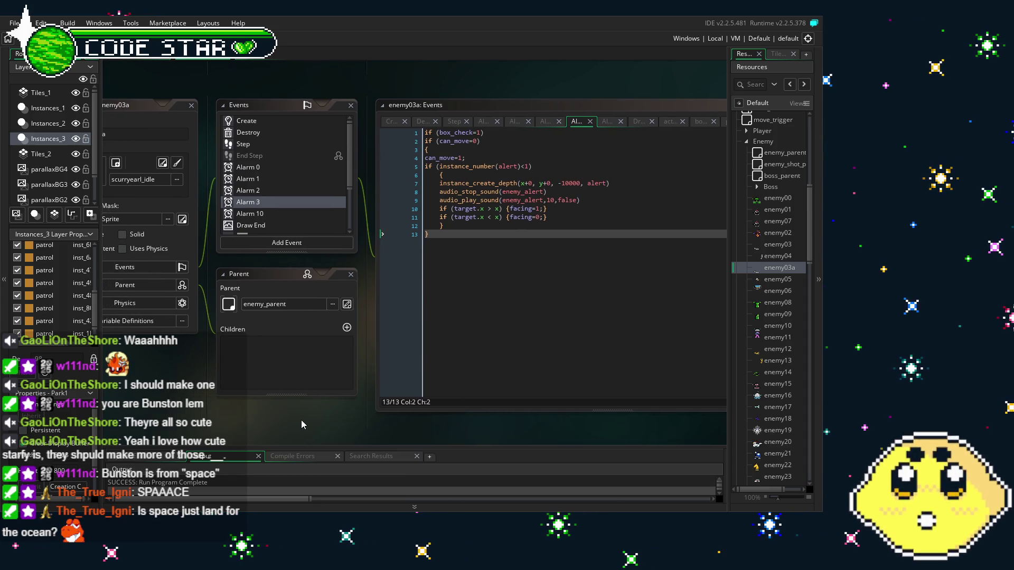
left_click_drag(301, 419, 204, 438)
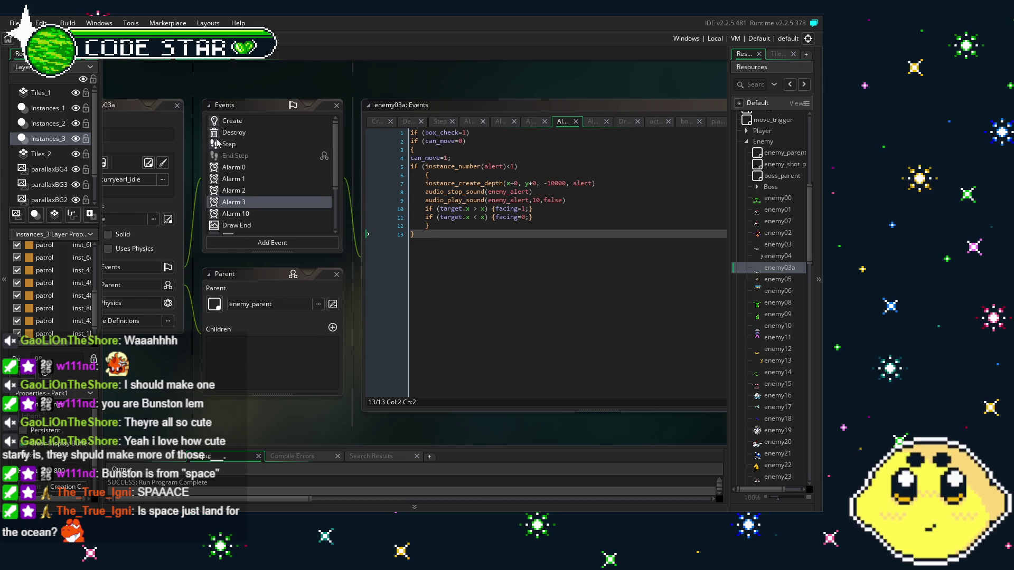
- View enemy03a's Create event code, then its Alarm 3 event code
left_click(222, 121)
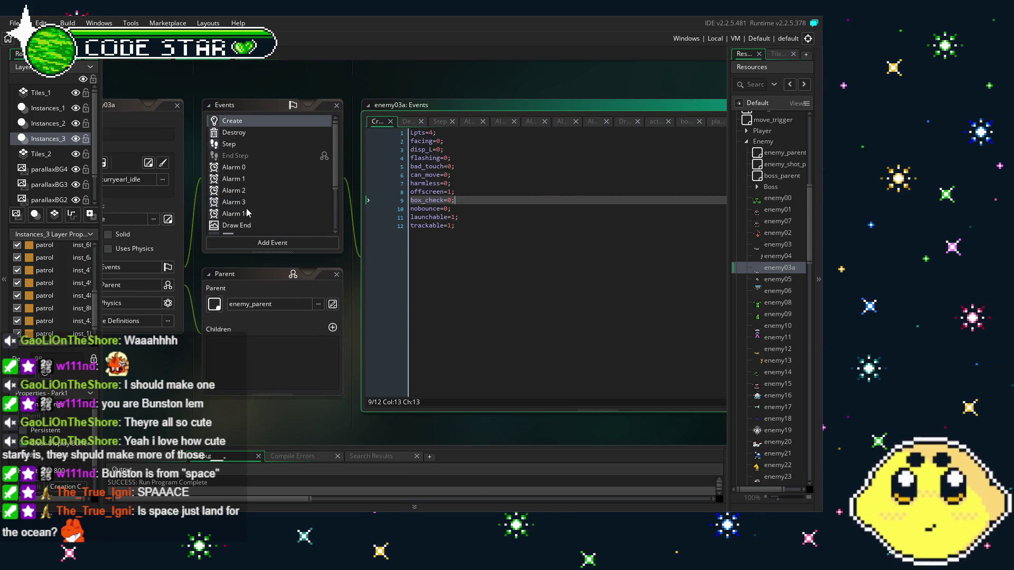
mouse_move(193, 289)
left_mouse_down()
mouse_move(286, 287)
mouse_move(208, 404)
left_mouse_up()
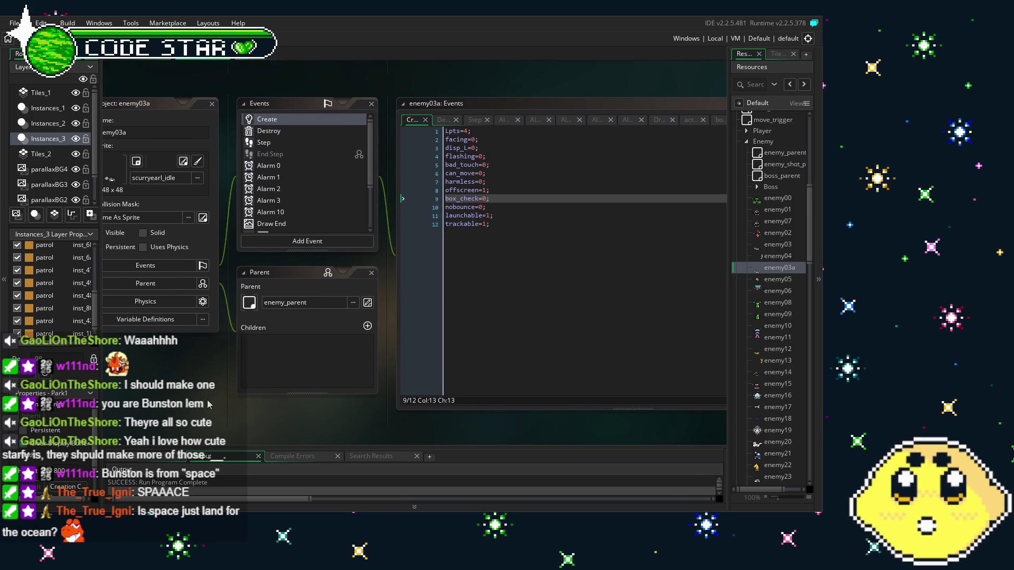
left_click(294, 204)
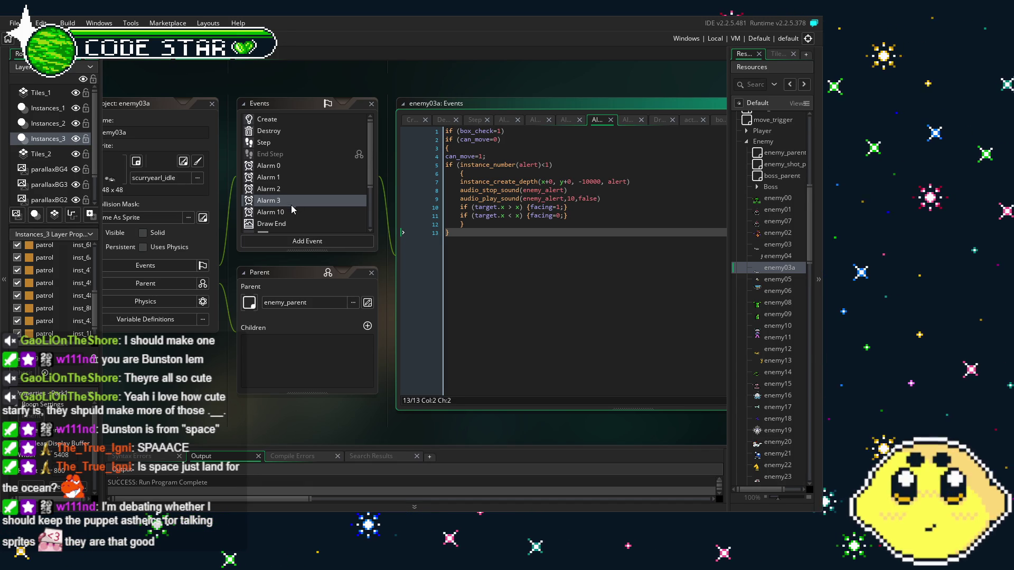
left_click_drag(180, 400, 221, 400)
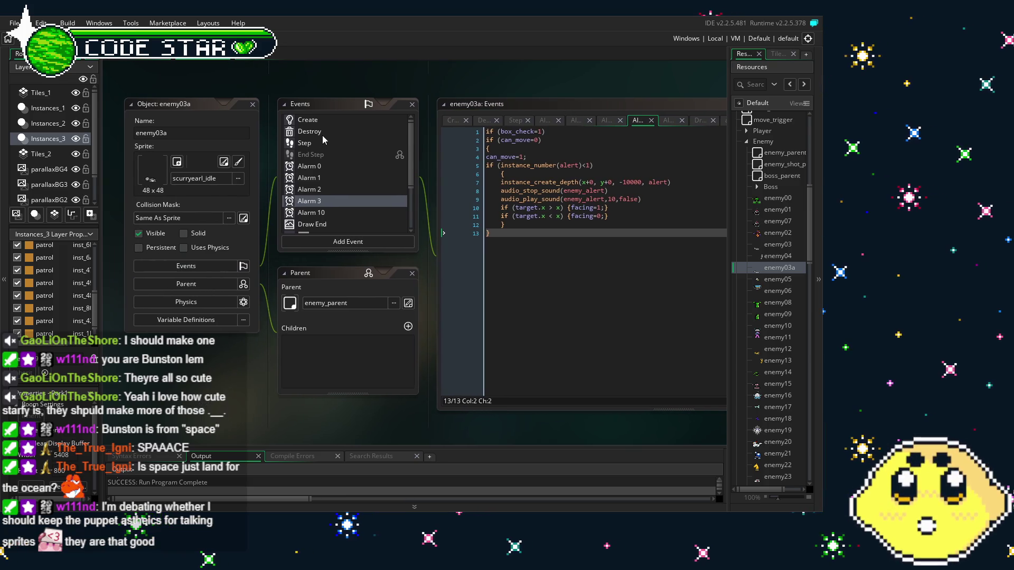
- Review the Create, Destroy, player_atk collision and Alarm 10 events, returning to Alarm 3
left_click(330, 119)
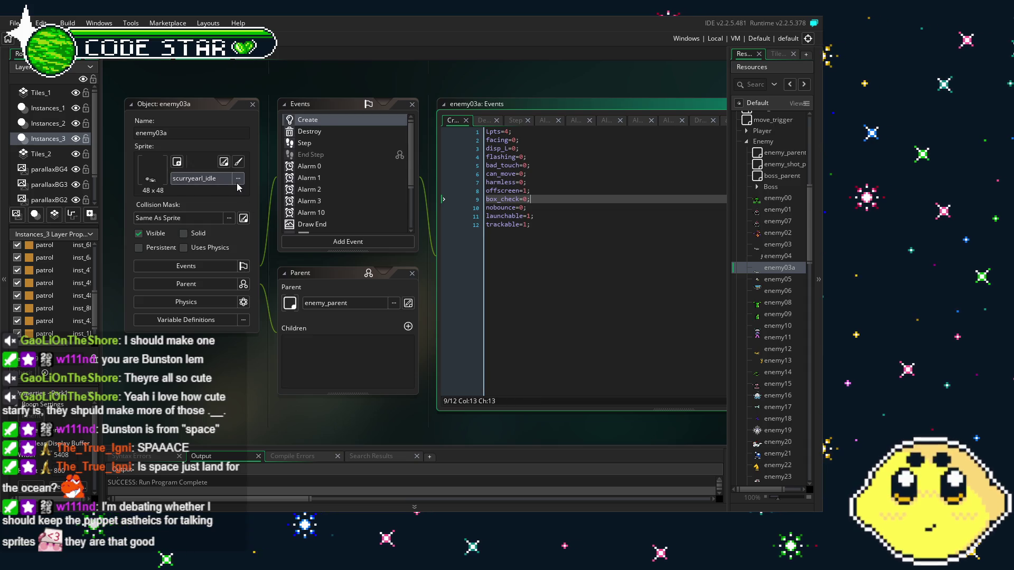
left_click(317, 132)
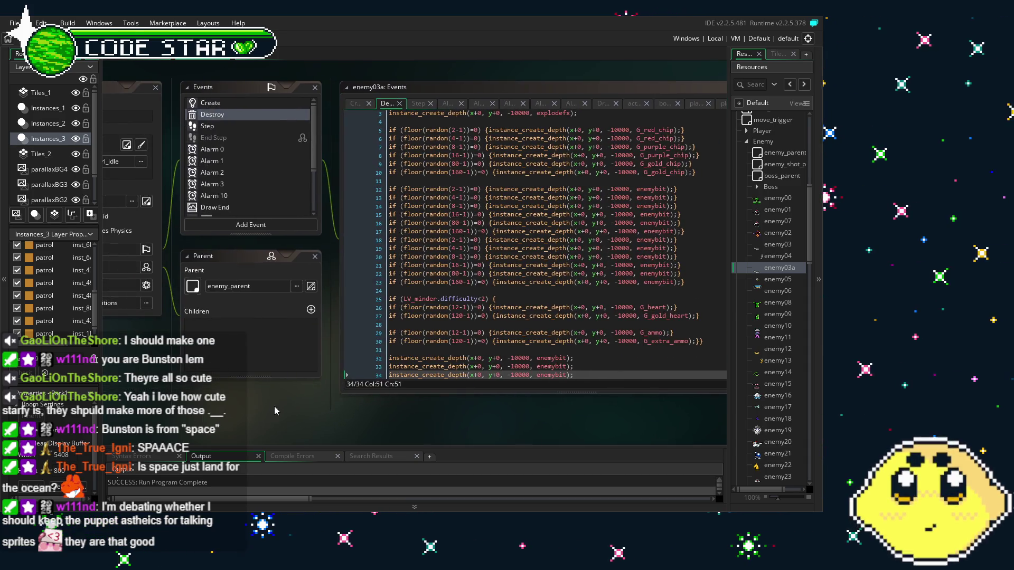
scroll(216, 183, "down", 3)
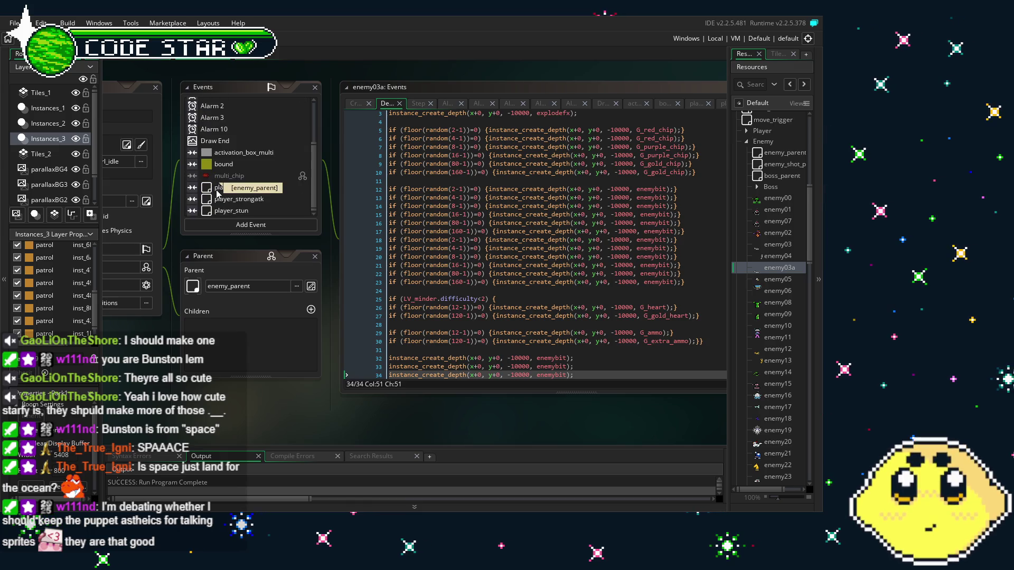
left_click(245, 188)
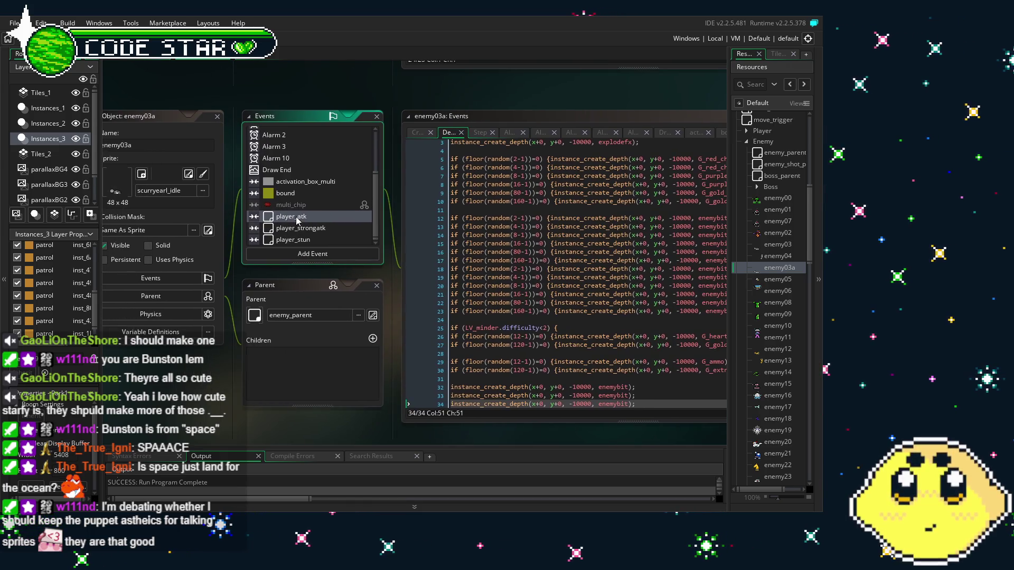
left_click(290, 153)
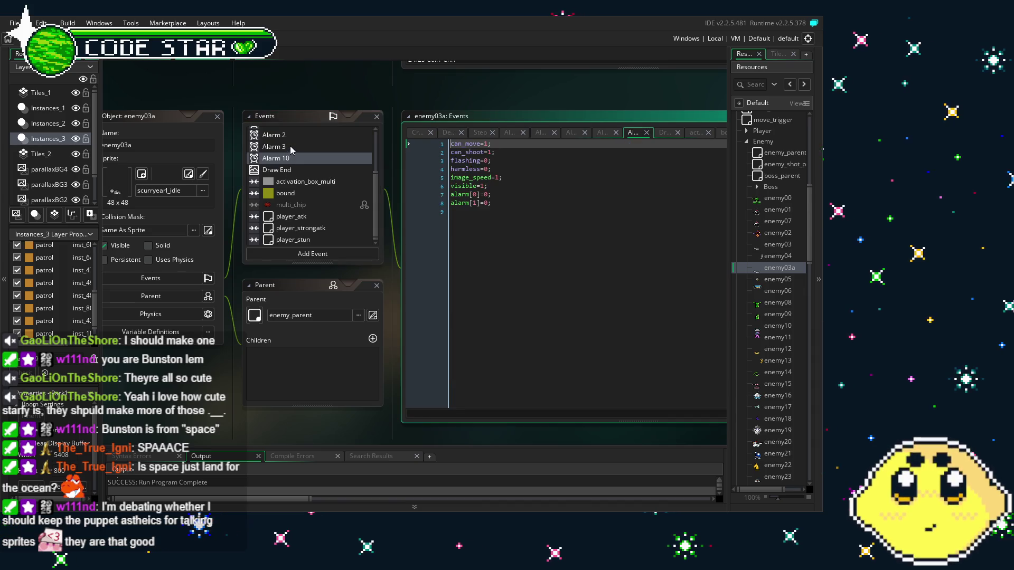
left_click(290, 148)
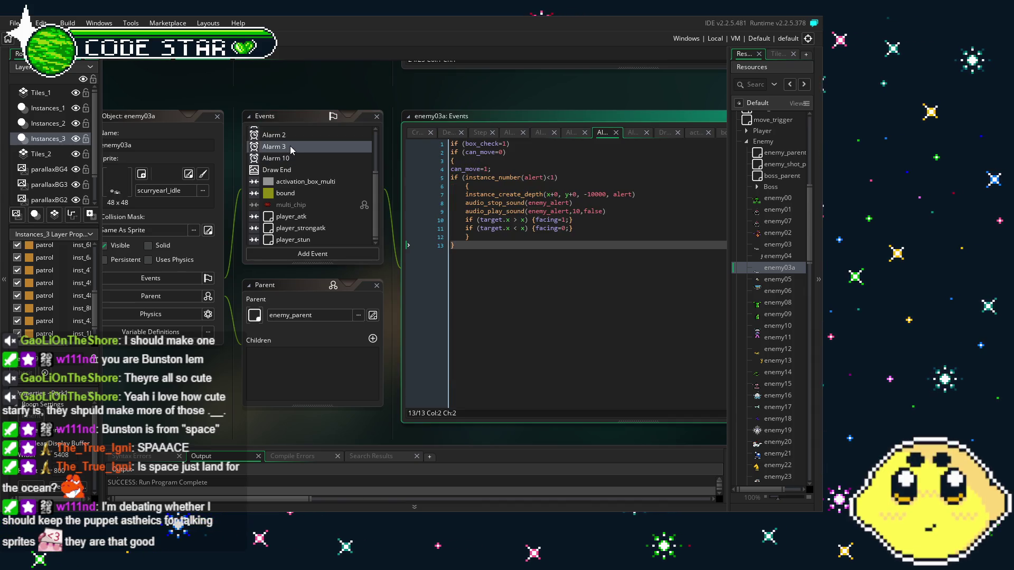
scroll(290, 177, "up", 3)
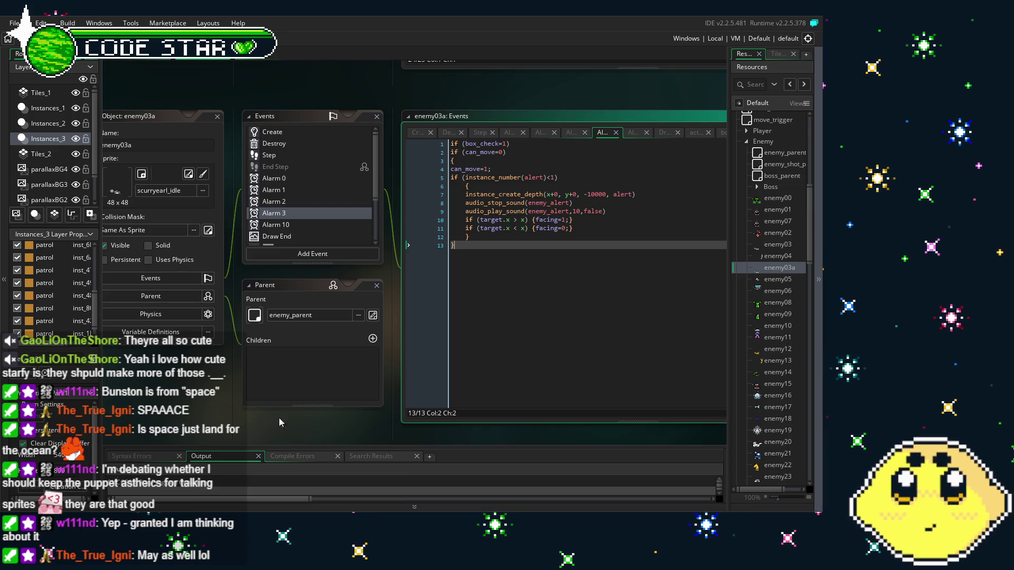
left_click(150, 62)
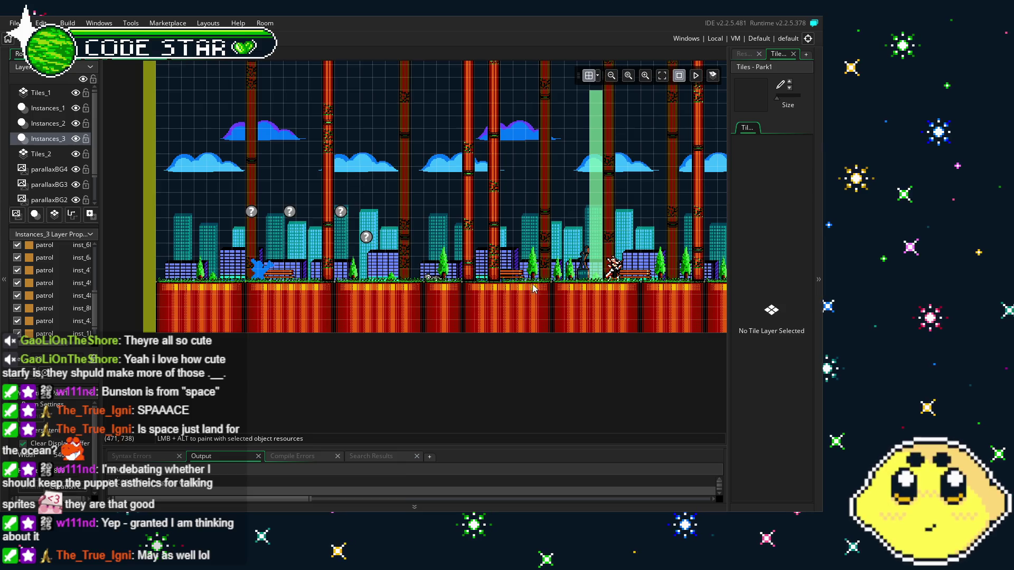
scroll(503, 262, "right", 10)
scroll(503, 262, "left", 5)
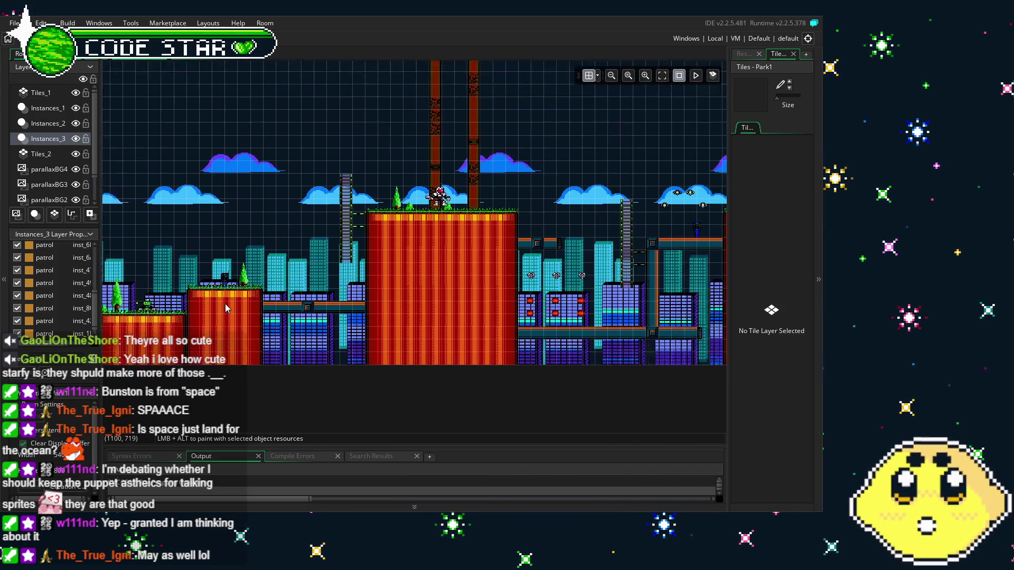
scroll(369, 262, "left", 4)
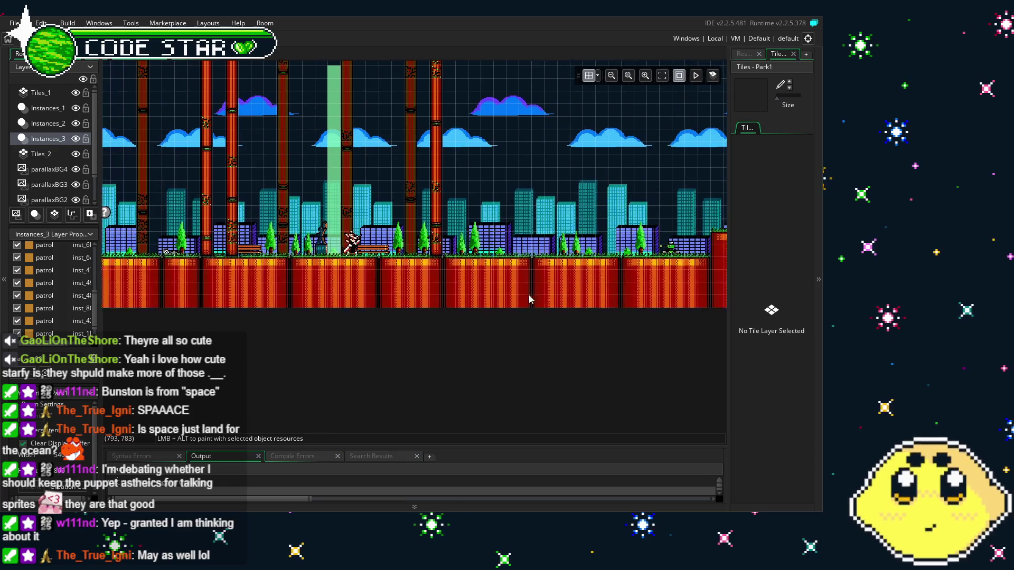
scroll(333, 262, "up", 4)
scroll(333, 261, "up", 1)
scroll(342, 260, "up", 2)
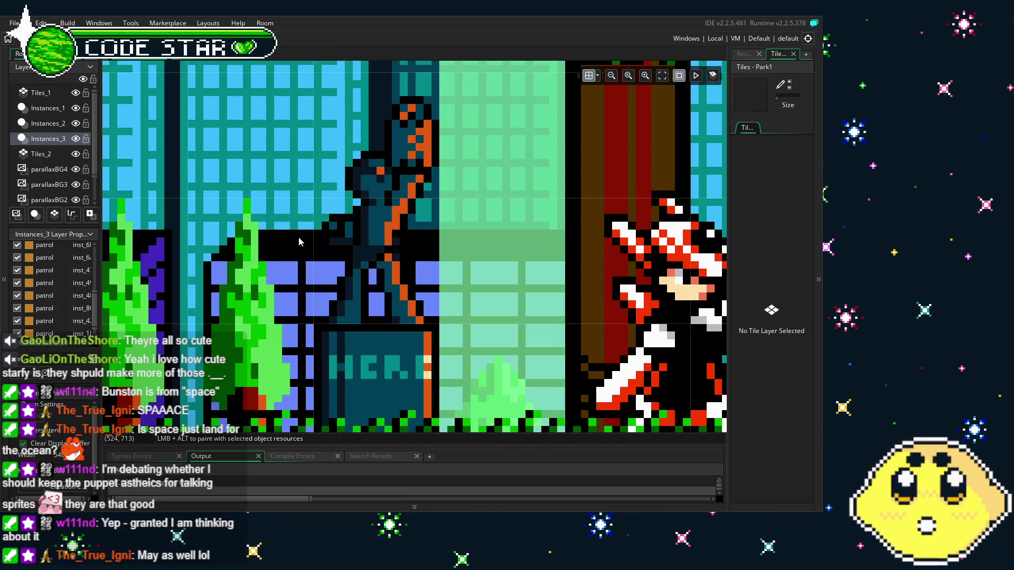
scroll(276, 363, "up", 1)
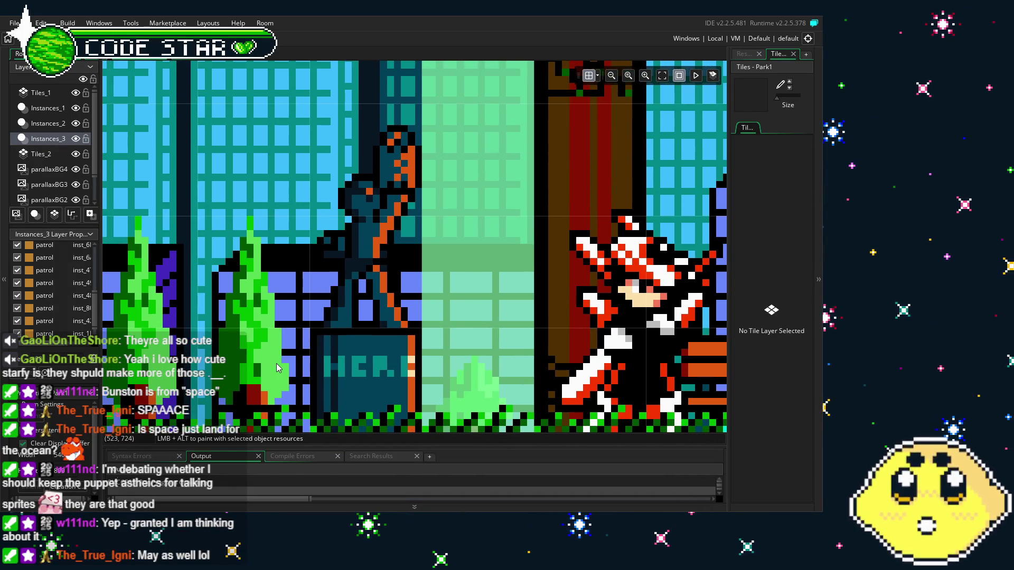
mouse_move(276, 363)
left_mouse_down()
mouse_move(401, 364)
mouse_move(485, 341)
left_mouse_up()
scroll(495, 331, "up", 1)
scroll(512, 312, "right", 2)
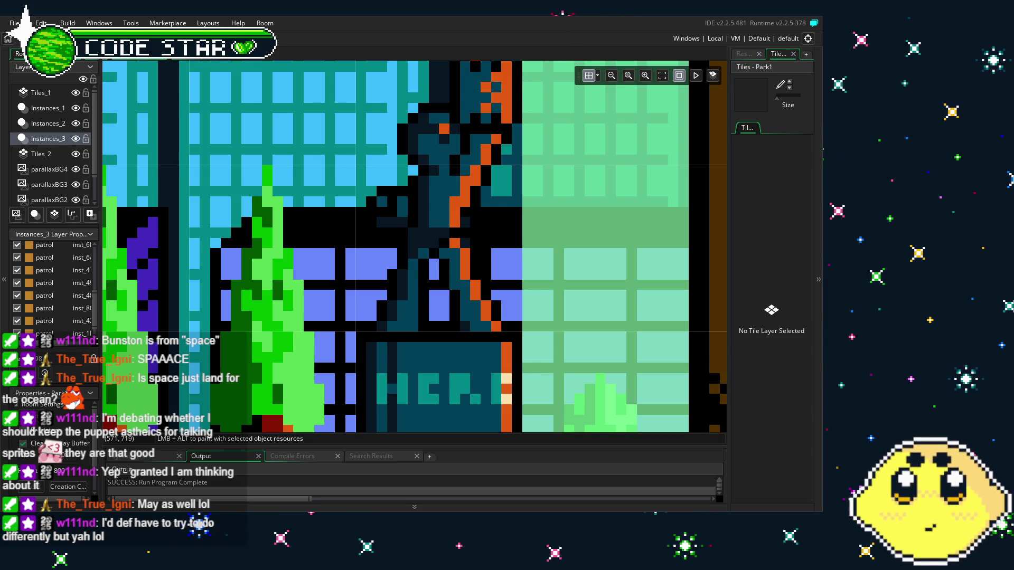
scroll(233, 324, "down", 2)
scroll(347, 316, "down", 3)
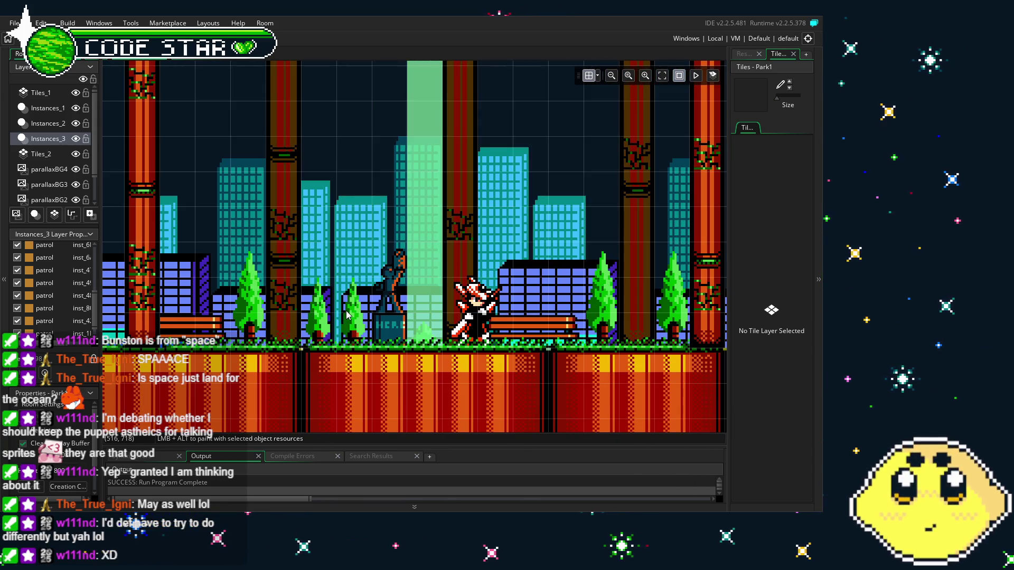
scroll(391, 323, "right", 3)
scroll(392, 323, "down", 3)
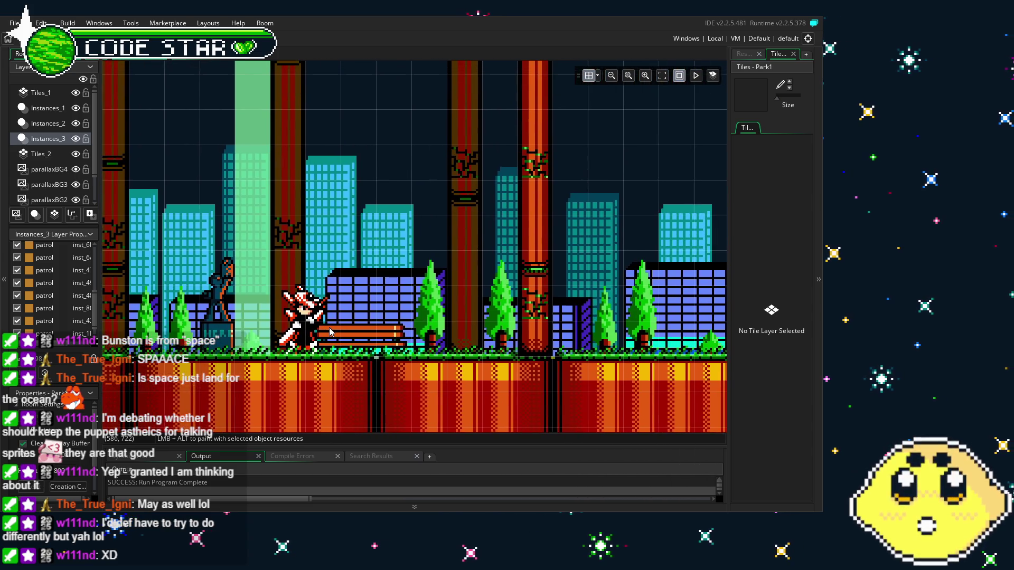
scroll(384, 354, "up", 3)
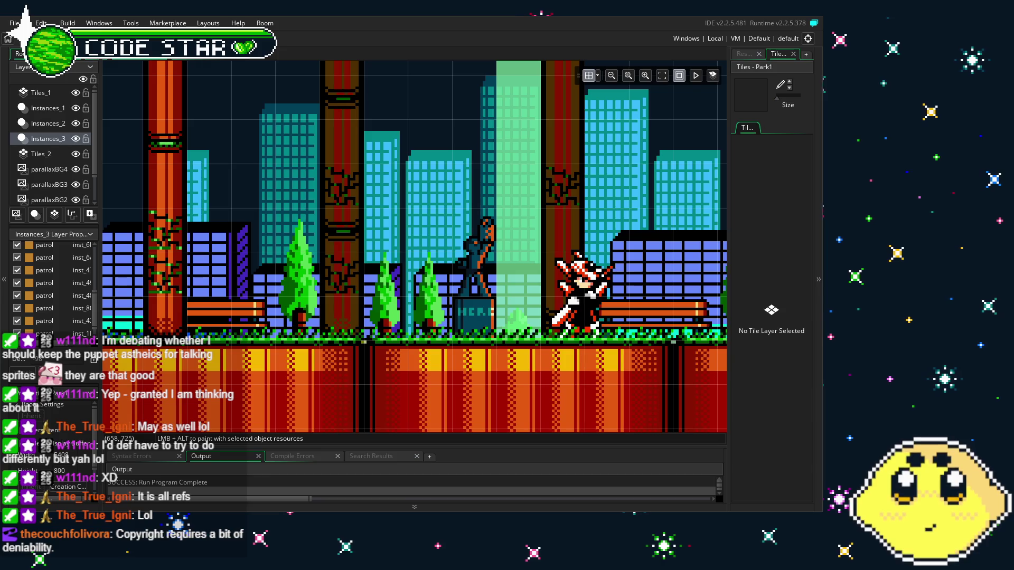
scroll(505, 362, "right", 3)
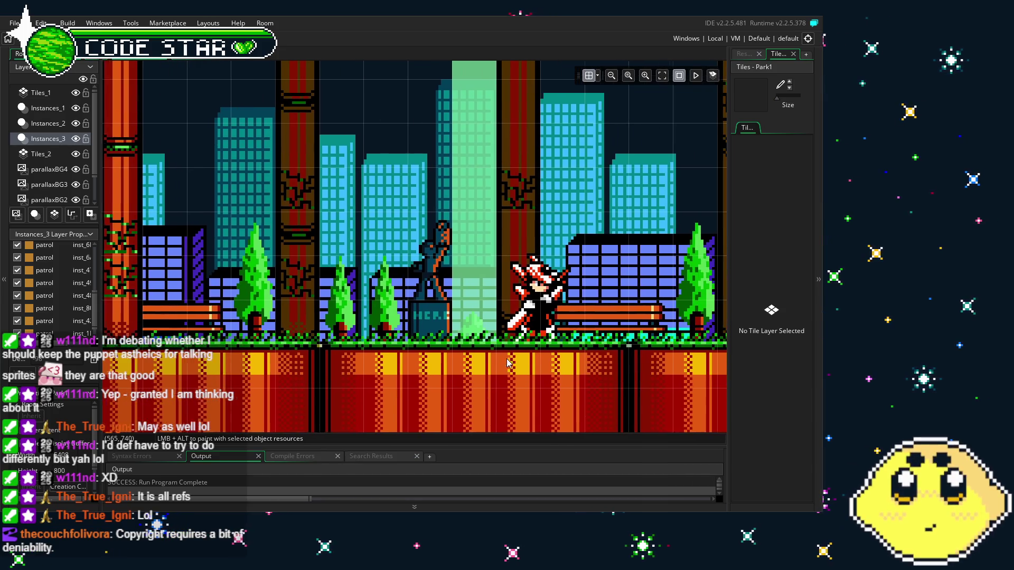
scroll(500, 366, "up", 5)
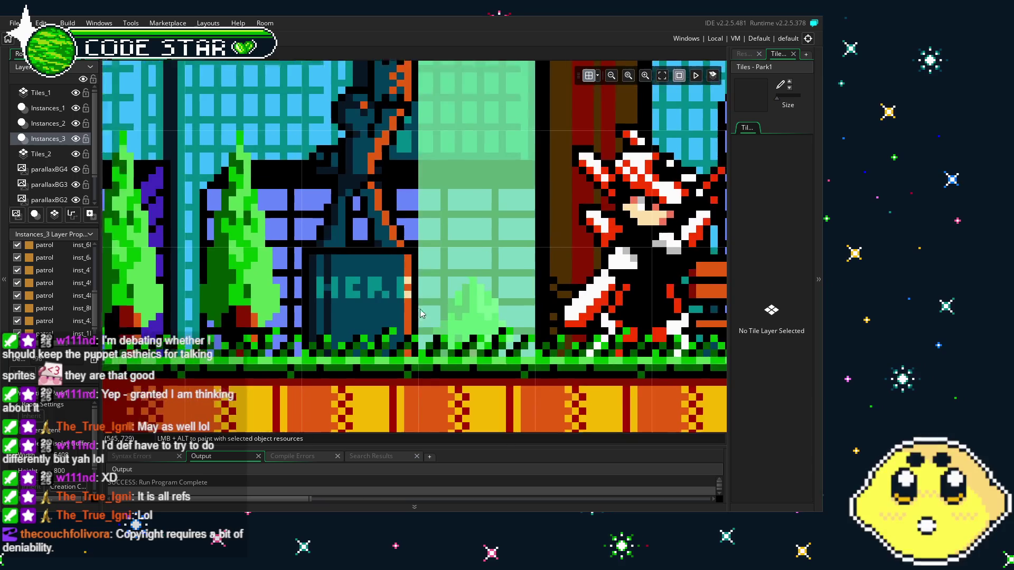
scroll(398, 366, "down", 1)
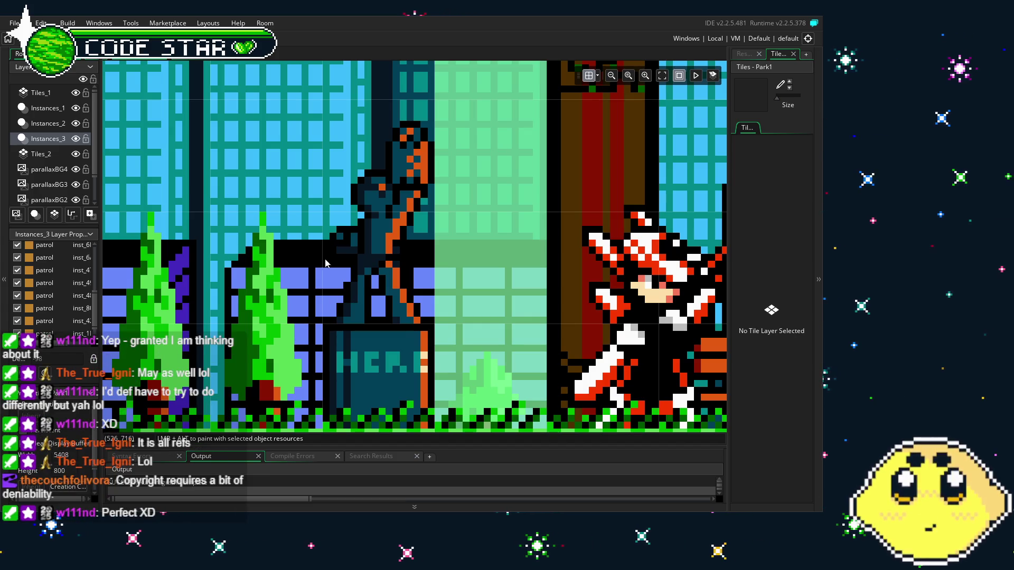
scroll(326, 262, "up", 2)
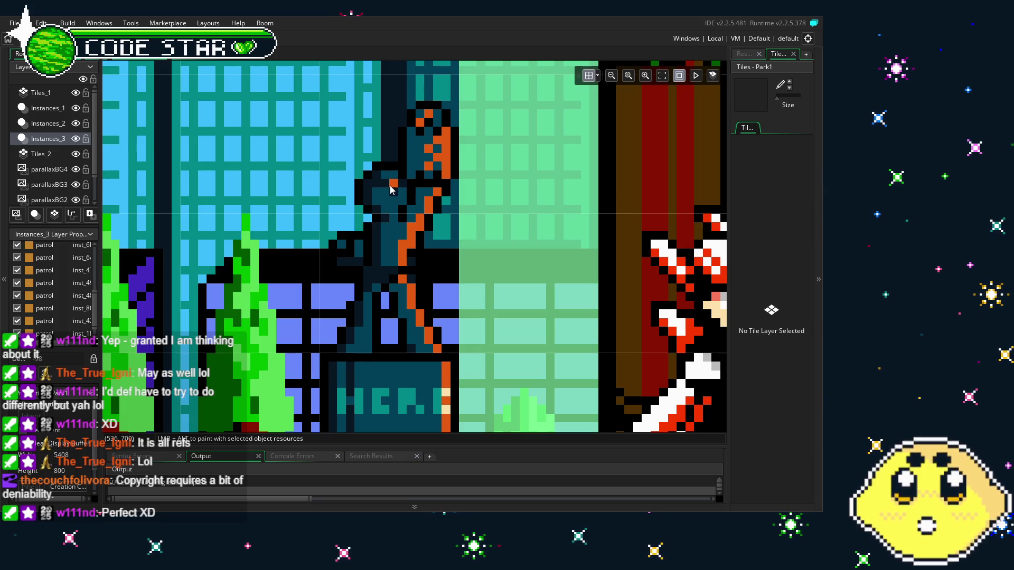
scroll(374, 311, "down", 3)
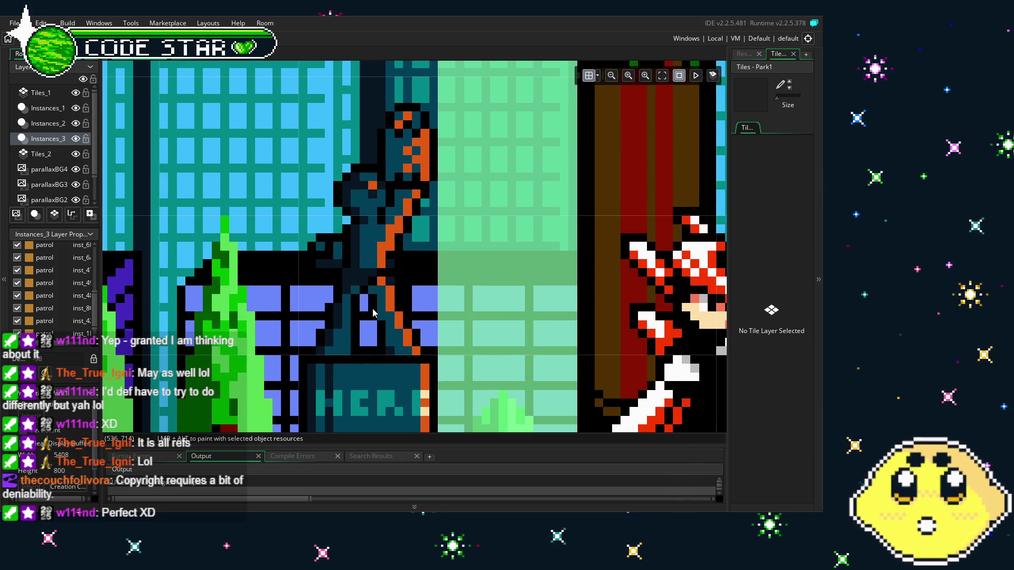
scroll(373, 312, "down", 1)
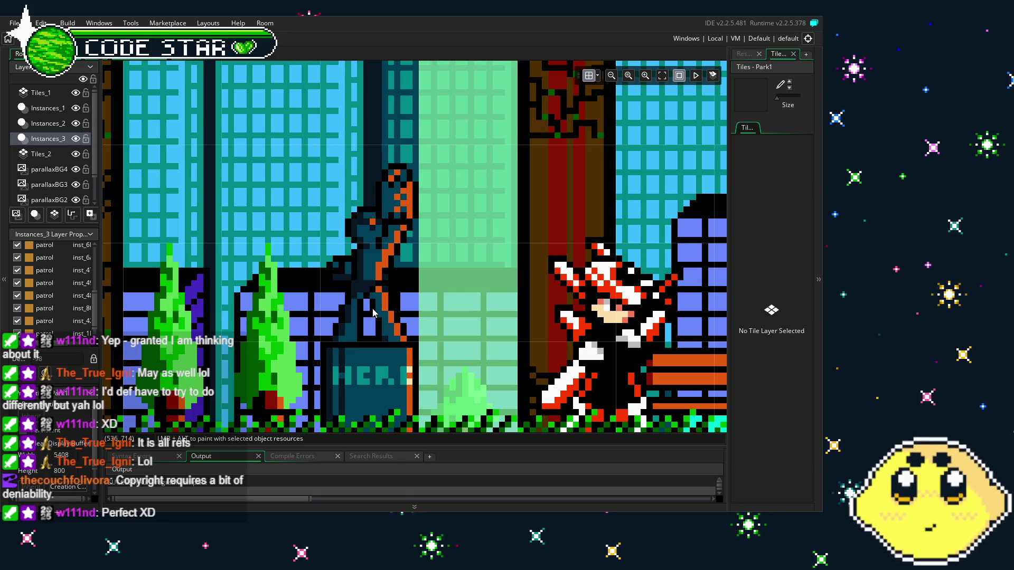
scroll(372, 308, "down", 1)
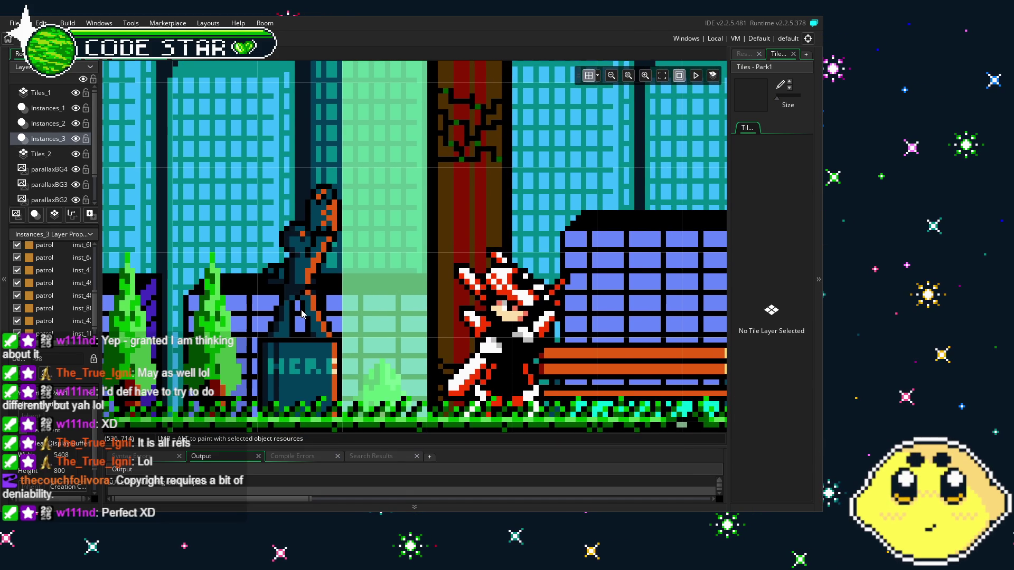
left_click_drag(372, 308, 301, 314)
scroll(301, 314, "down", 2)
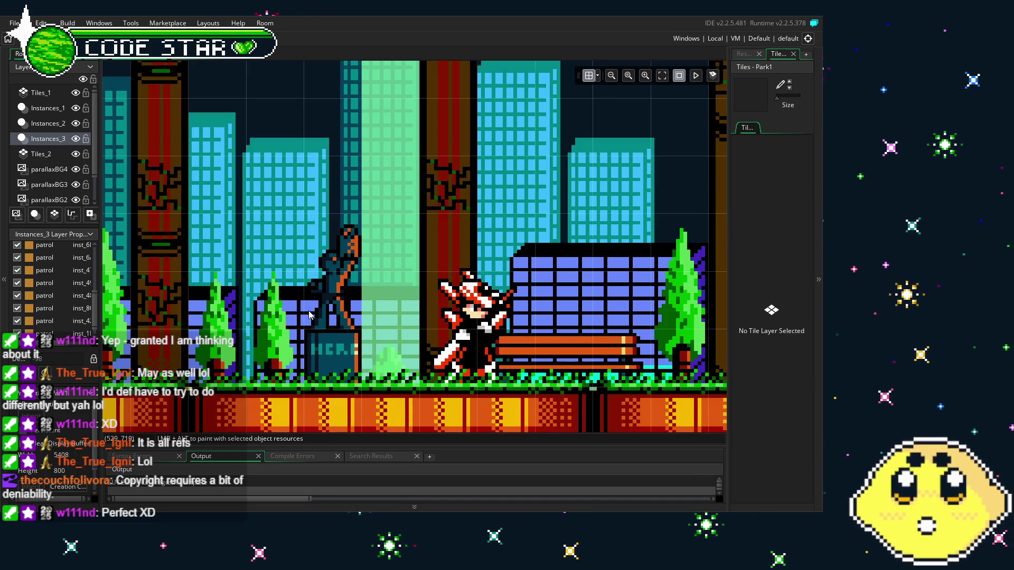
scroll(343, 322, "up", 4)
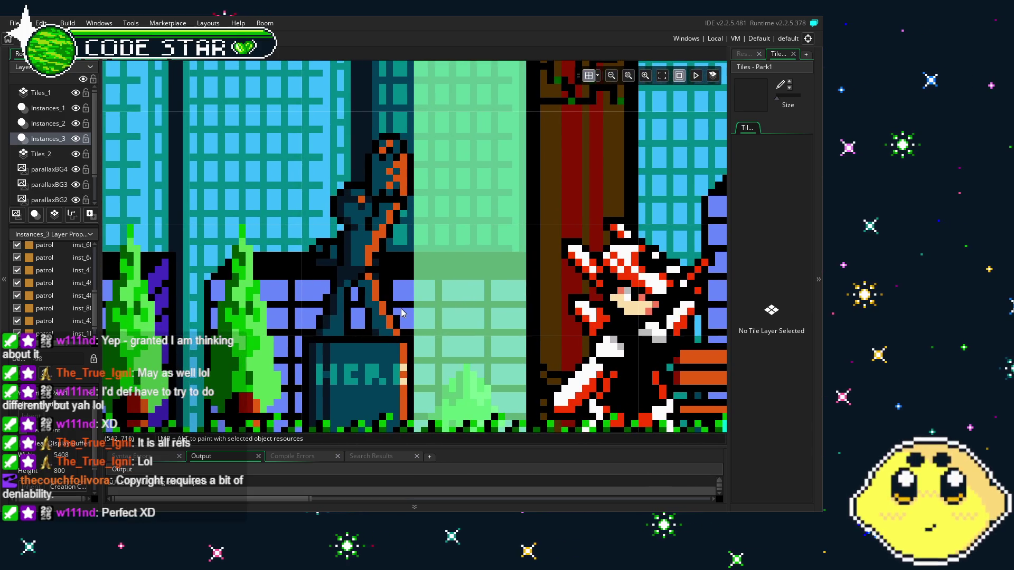
scroll(401, 313, "down", 2)
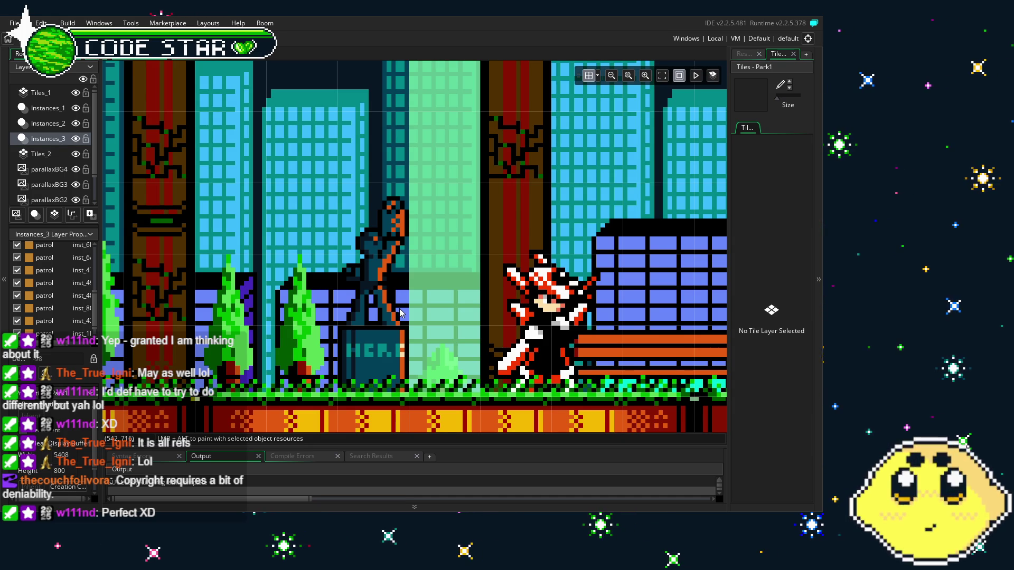
scroll(379, 263, "down", 3)
left_click_drag(379, 262, 175, 259)
scroll(384, 334, "up", 3)
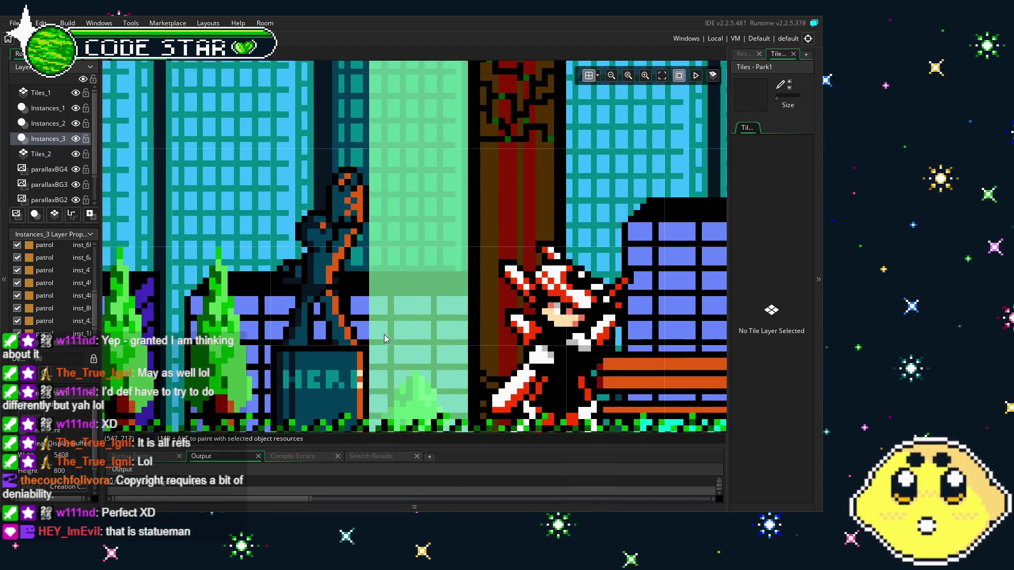
scroll(388, 334, "up", 1)
scroll(369, 330, "down", 2)
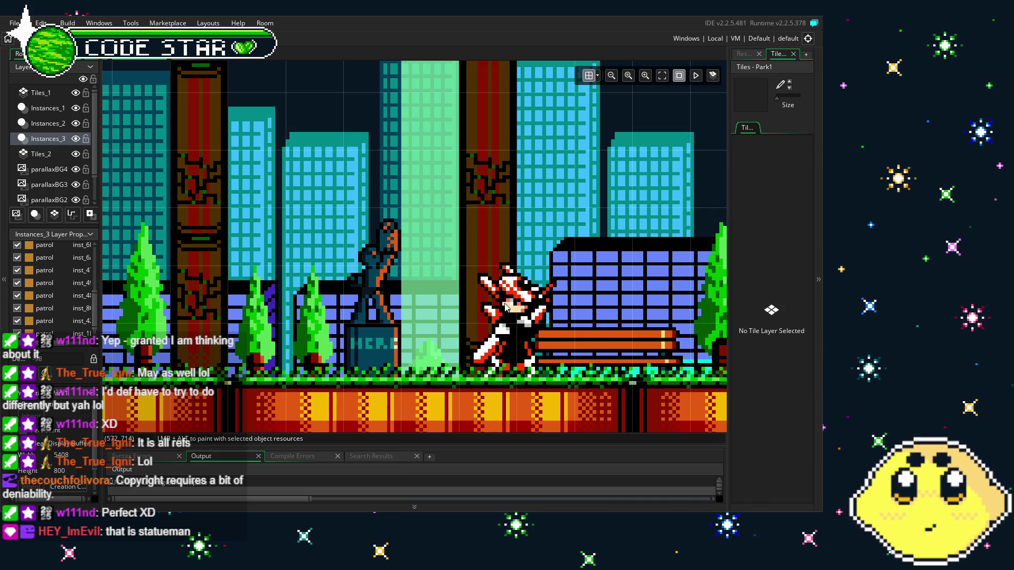
scroll(386, 360, "up", 2)
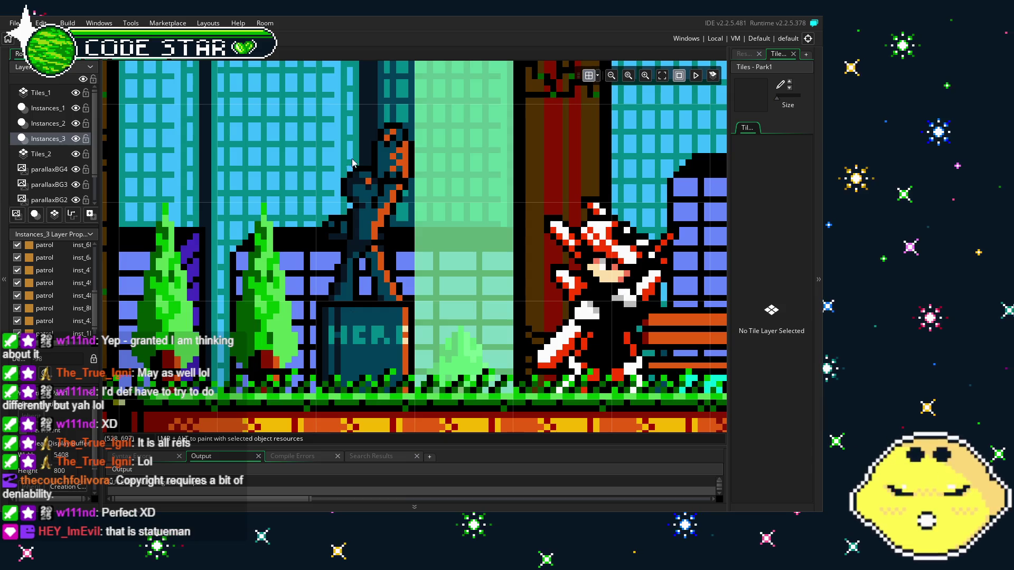
scroll(391, 346, "down", 2)
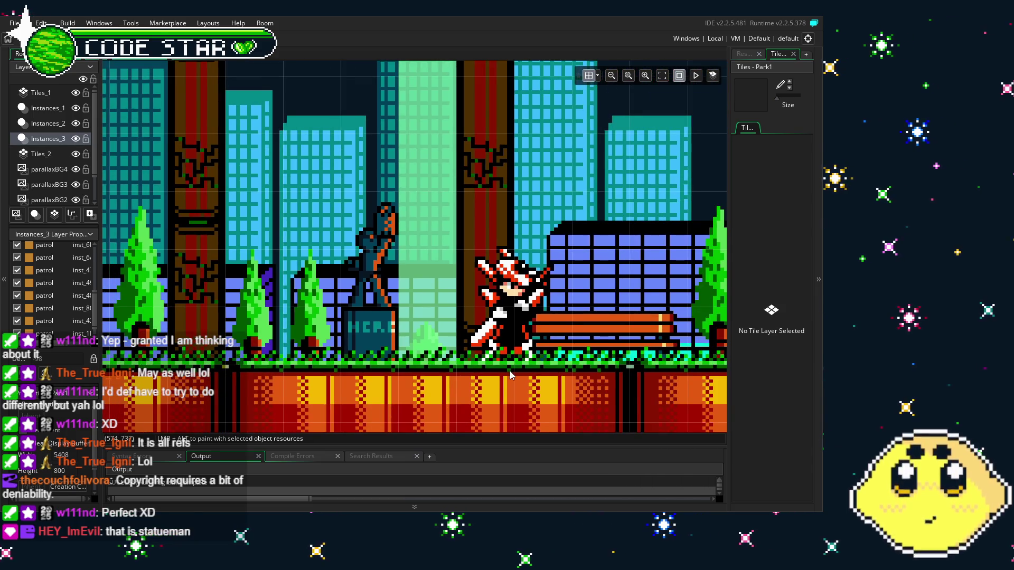
left_click_drag(509, 370, 464, 376)
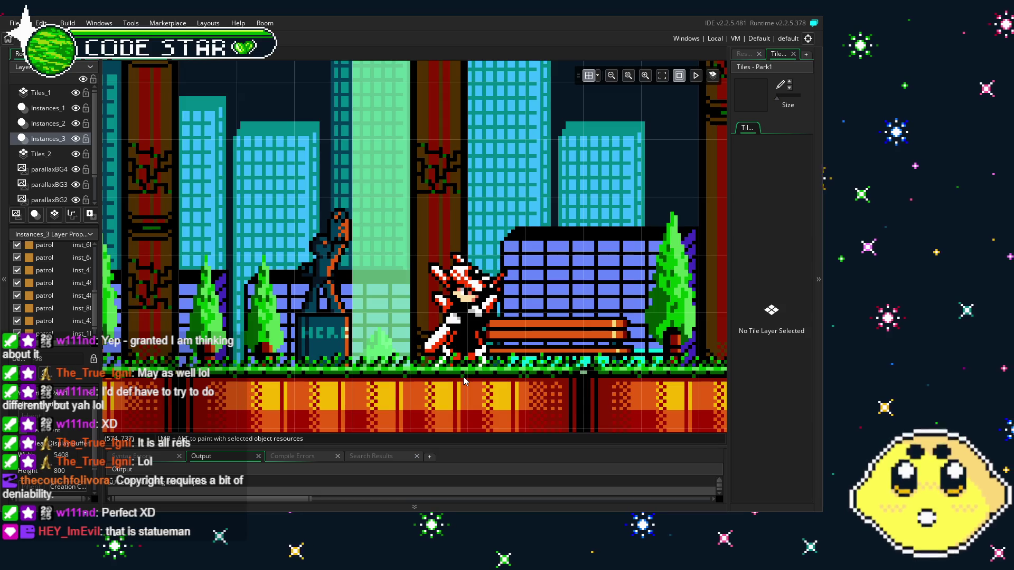
scroll(279, 278, "up", 1)
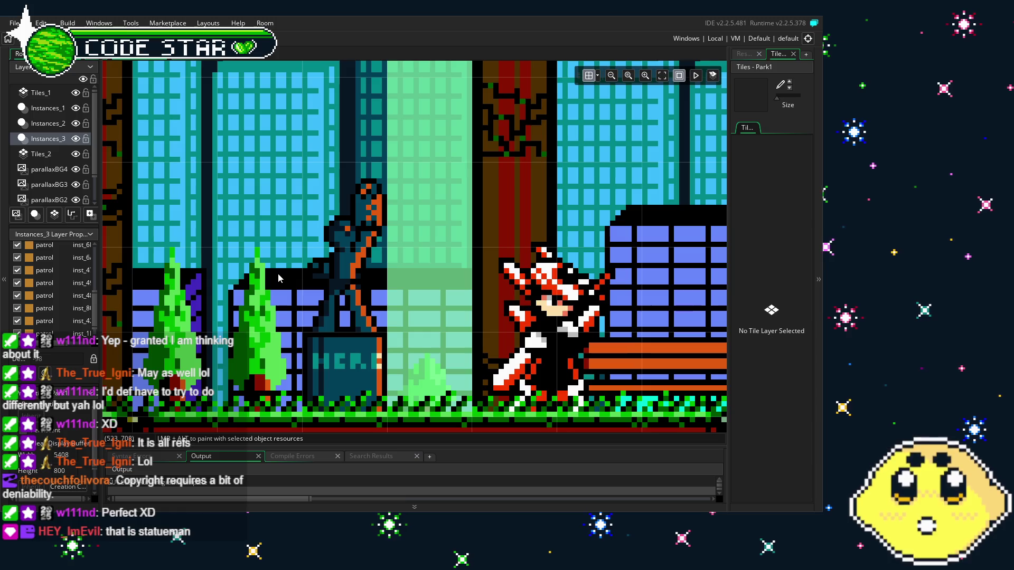
left_click_drag(280, 278, 262, 278)
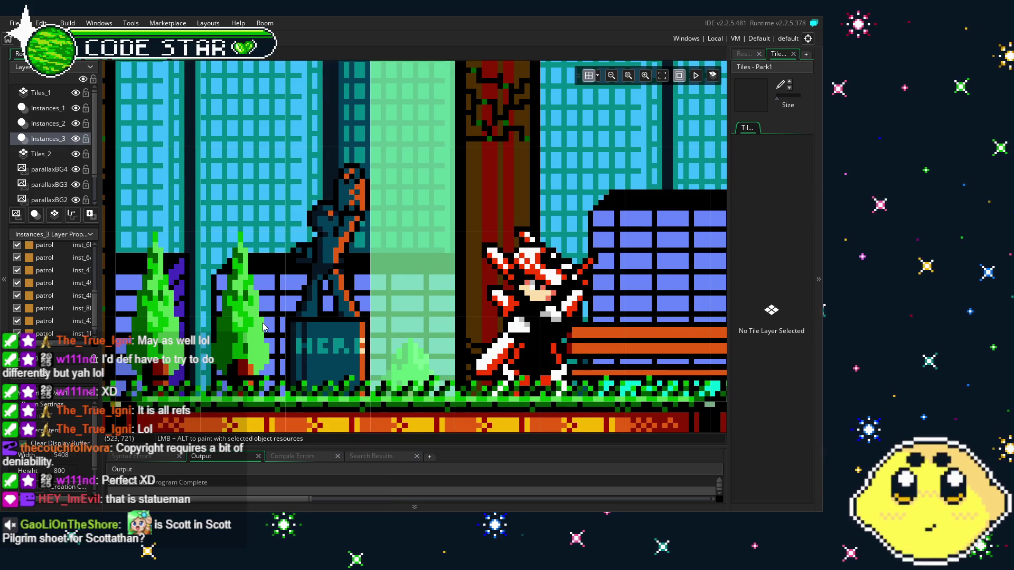
scroll(262, 327, "down", 4)
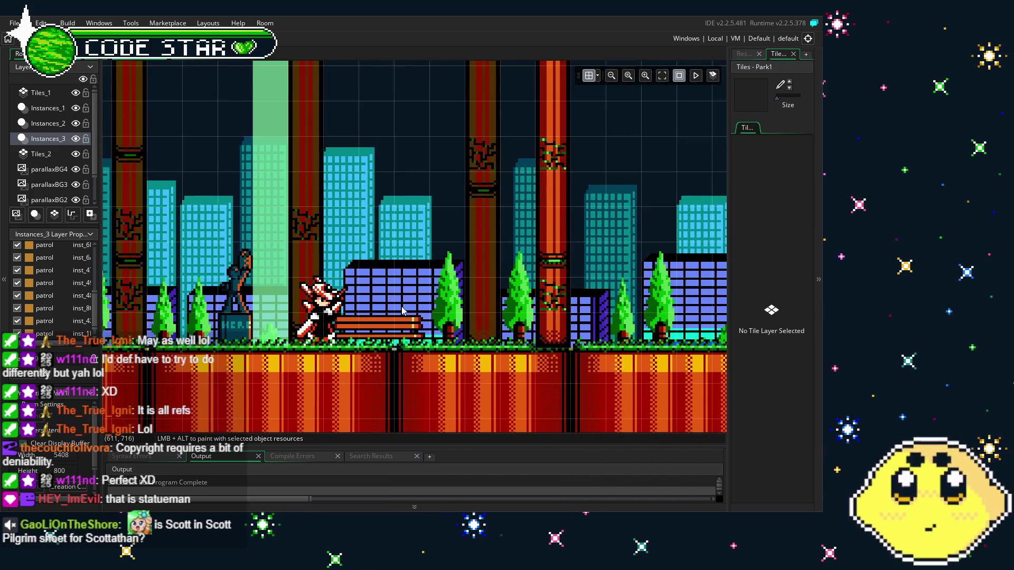
left_click_drag(401, 309, 266, 307)
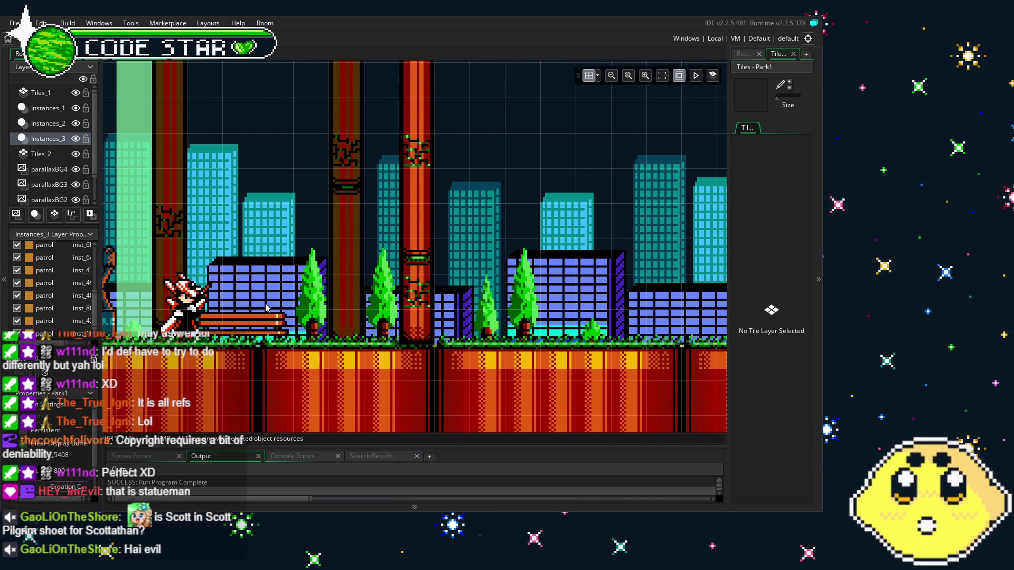
scroll(266, 308, "right", 10)
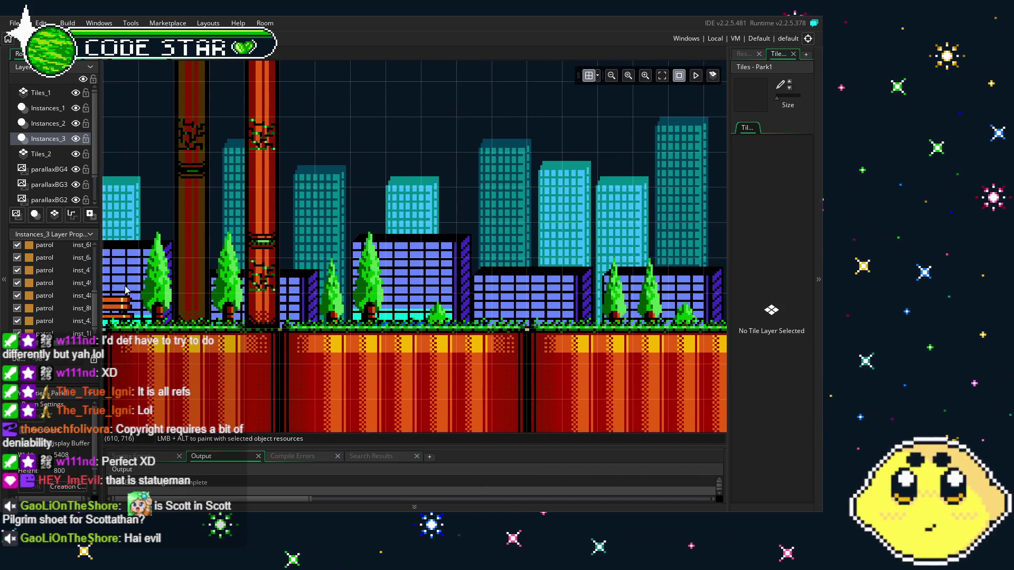
left_click_drag(260, 305, 266, 314)
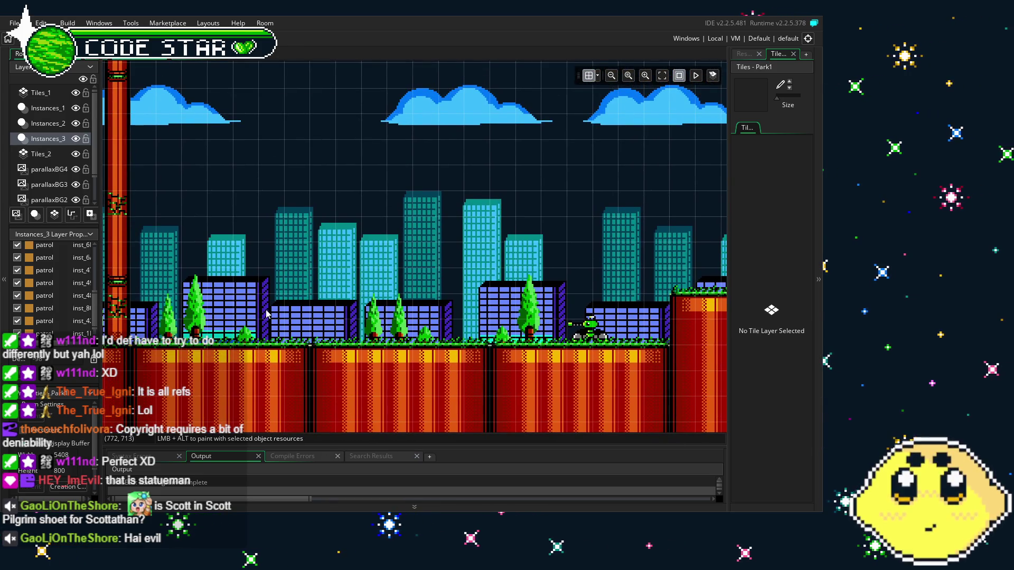
left_click_drag(266, 313, 294, 331)
scroll(295, 331, "left", 8)
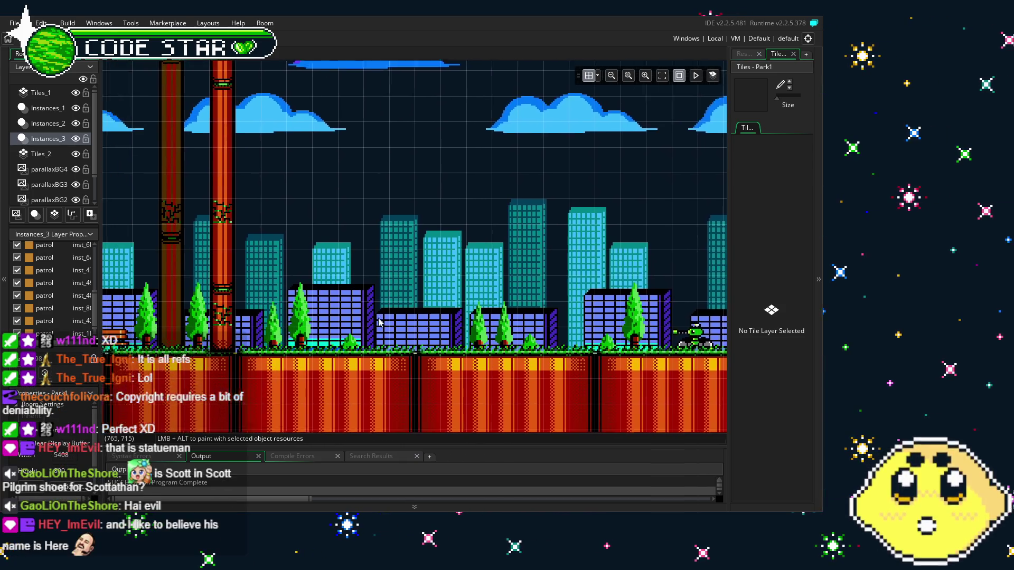
scroll(380, 315, "right", 8)
scroll(380, 315, "right", 10)
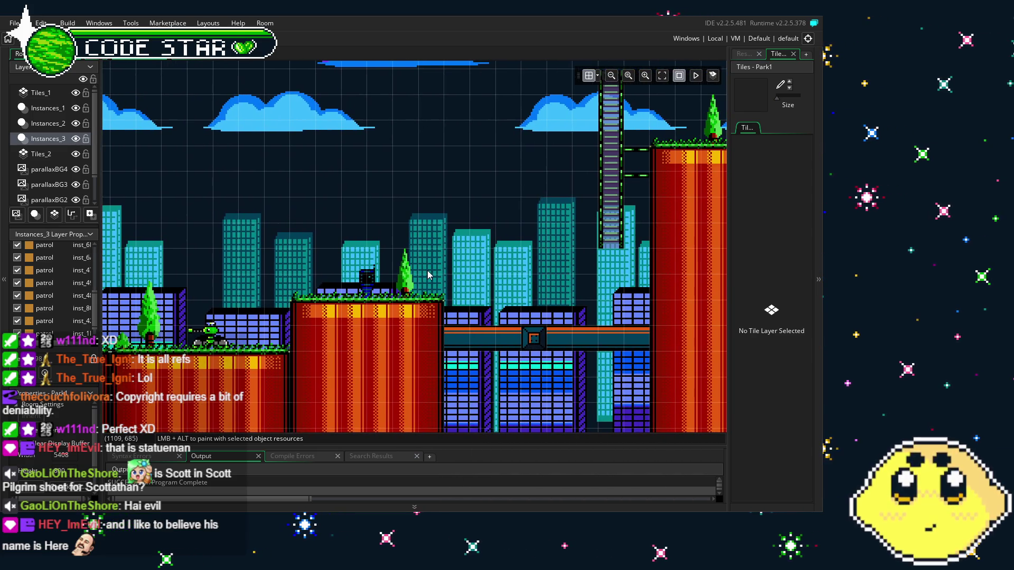
scroll(289, 305, "right", 15)
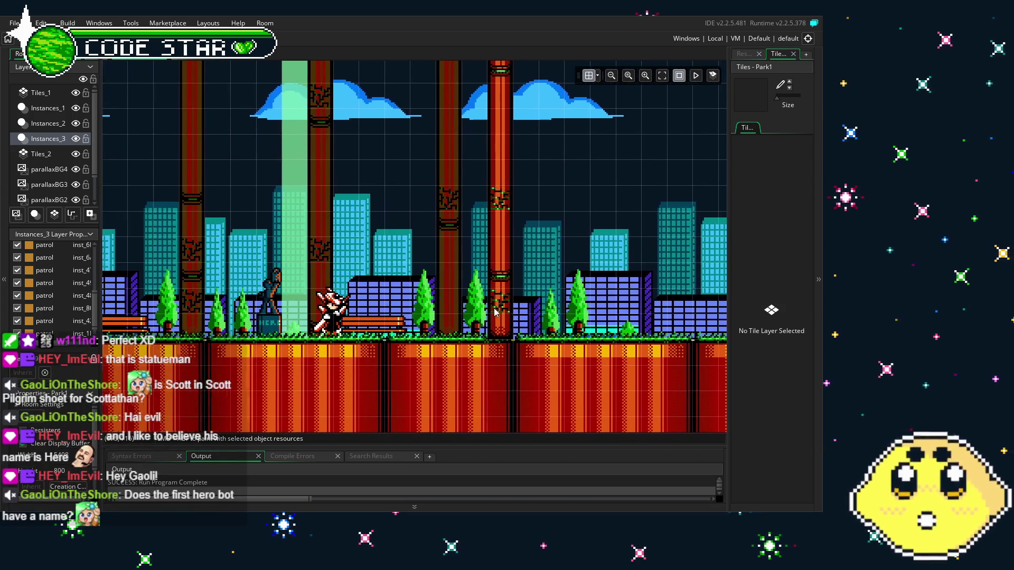
scroll(326, 294, "up", 5)
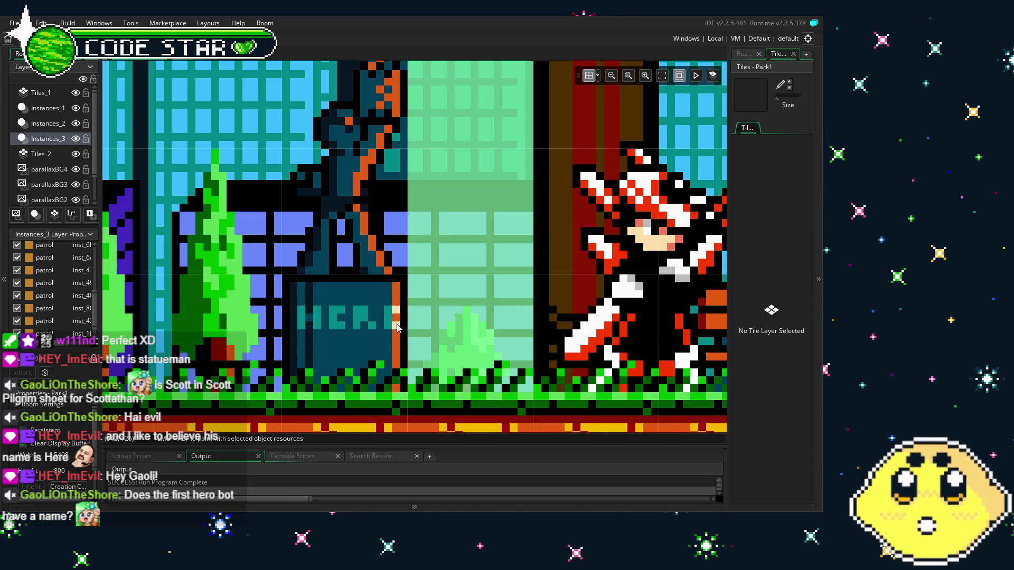
scroll(397, 327, "down", 5)
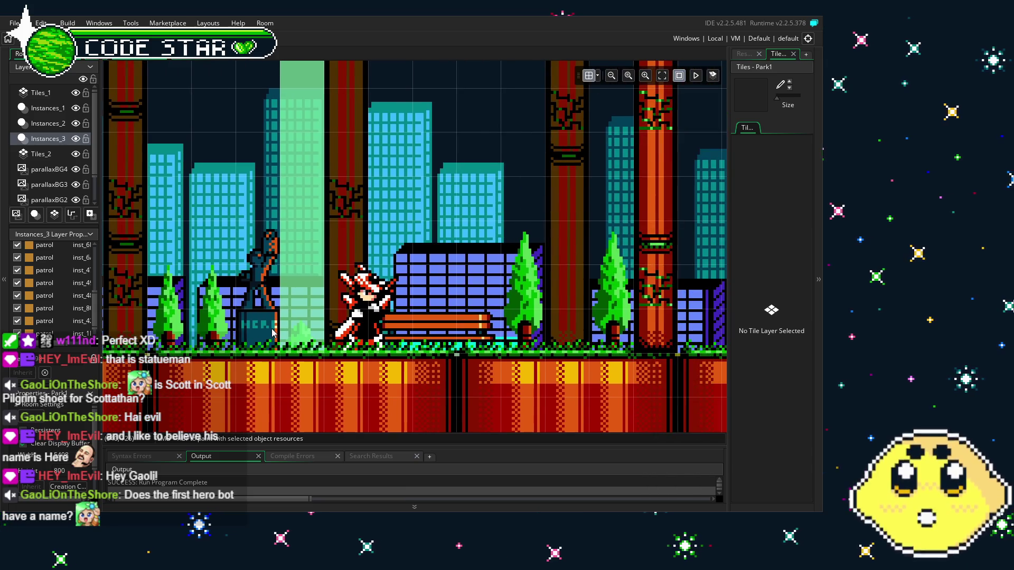
scroll(273, 333, "down", 1)
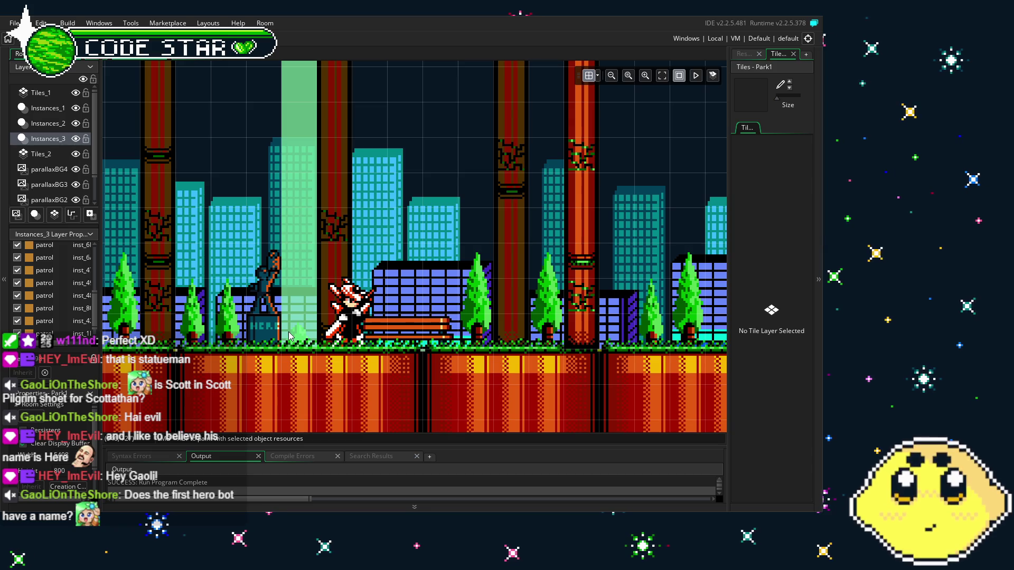
scroll(289, 336, "up", 3)
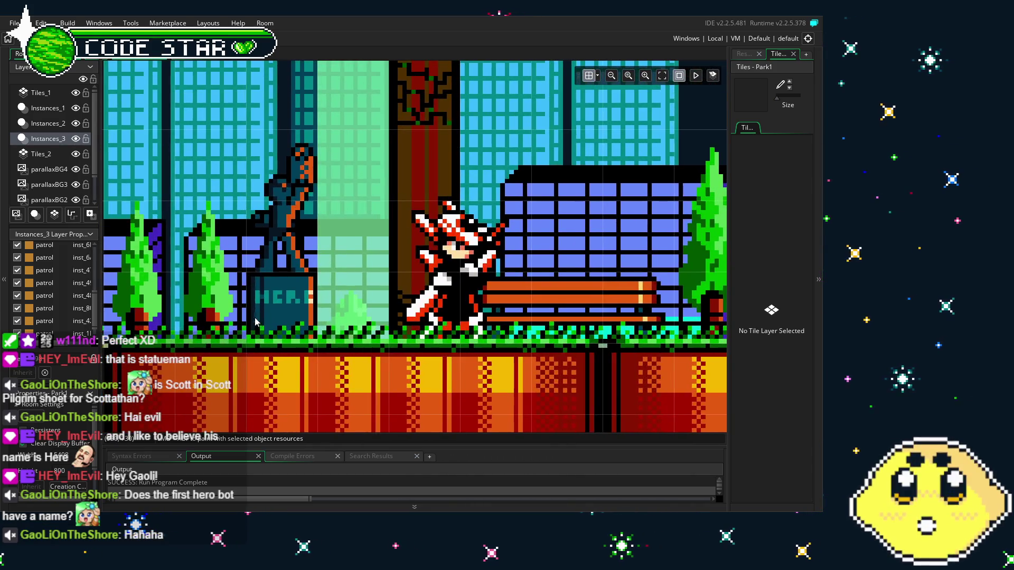
left_click_drag(255, 322, 298, 331)
left_click_drag(249, 357, 309, 363)
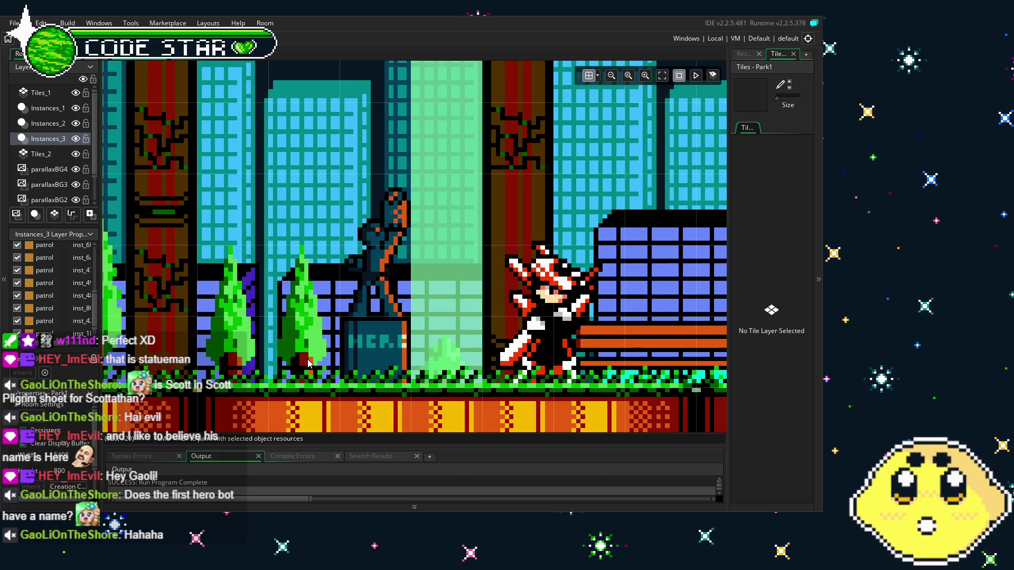
scroll(308, 362, "down", 3)
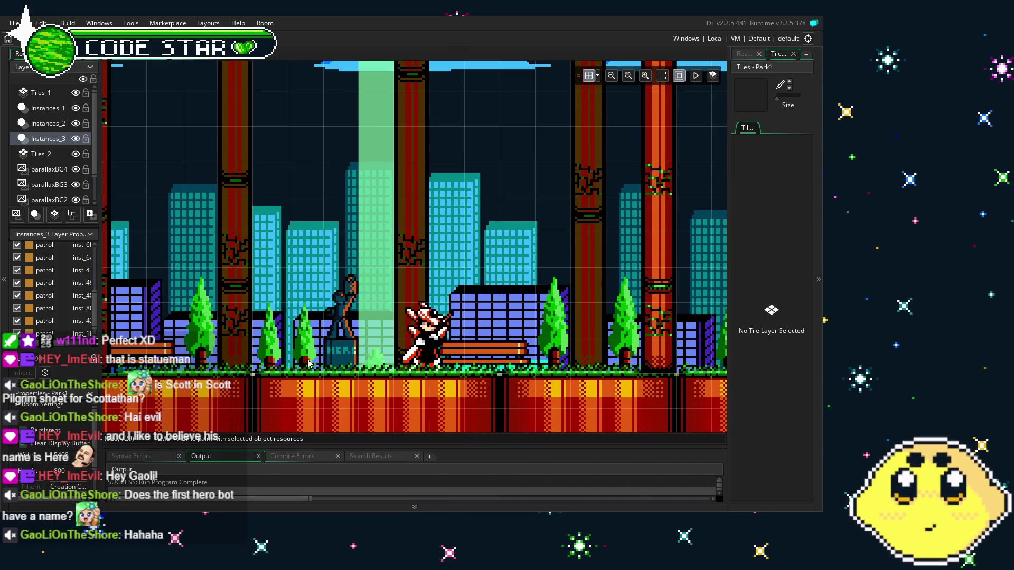
mouse_move(461, 368)
left_mouse_down()
mouse_move(332, 361)
mouse_move(456, 321)
mouse_move(572, 319)
left_mouse_up()
scroll(333, 361, "down", 2)
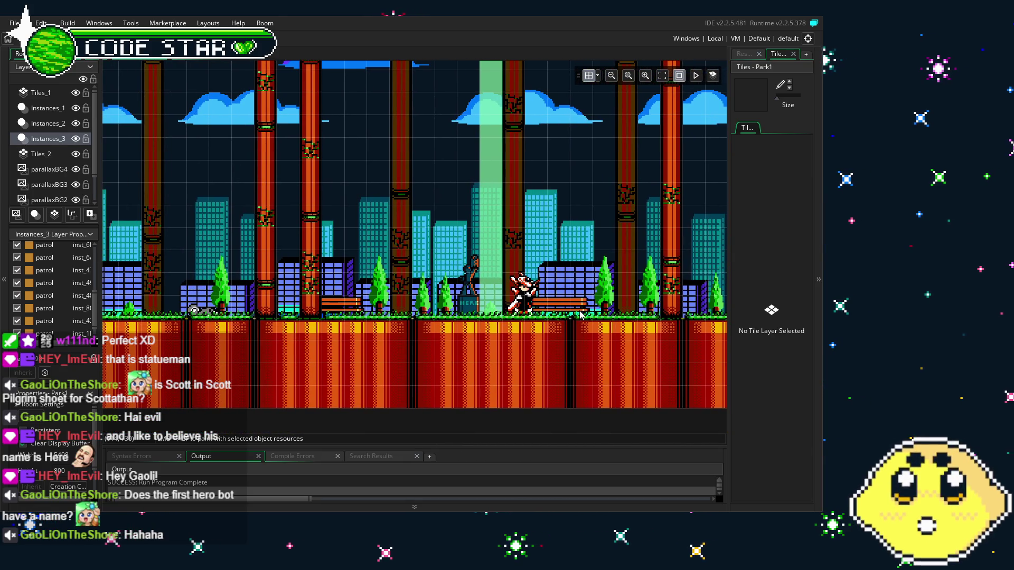
mouse_move(595, 329)
left_mouse_down()
mouse_move(570, 247)
mouse_move(549, 247)
mouse_move(536, 333)
mouse_move(387, 316)
mouse_move(401, 309)
mouse_move(327, 287)
left_mouse_up()
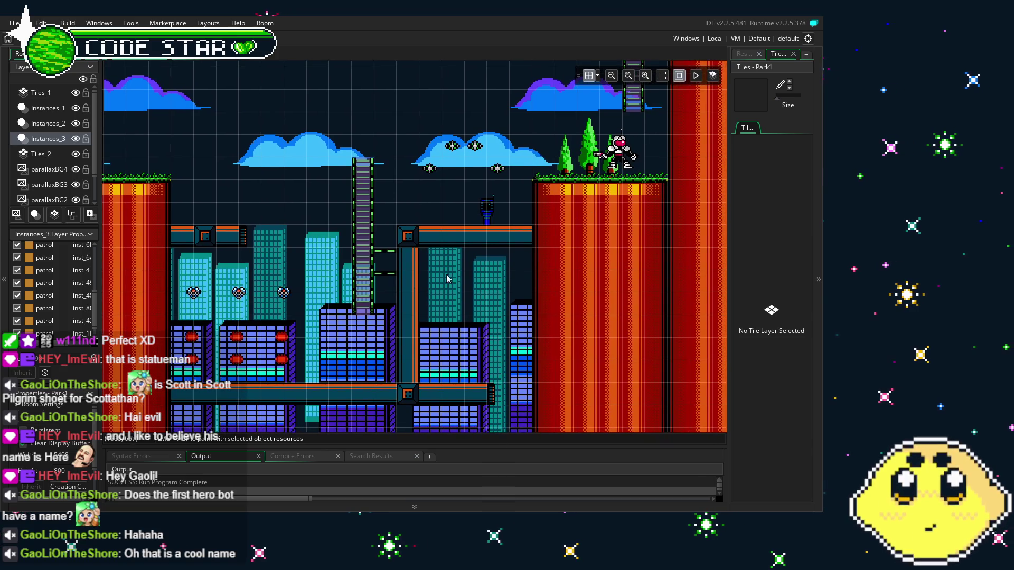
mouse_move(667, 292)
left_mouse_down()
mouse_move(279, 294)
mouse_move(290, 290)
mouse_move(289, 339)
mouse_move(292, 248)
mouse_move(298, 326)
mouse_move(586, 327)
left_mouse_up()
scroll(308, 367, "up", 2)
scroll(185, 348, "up", 4)
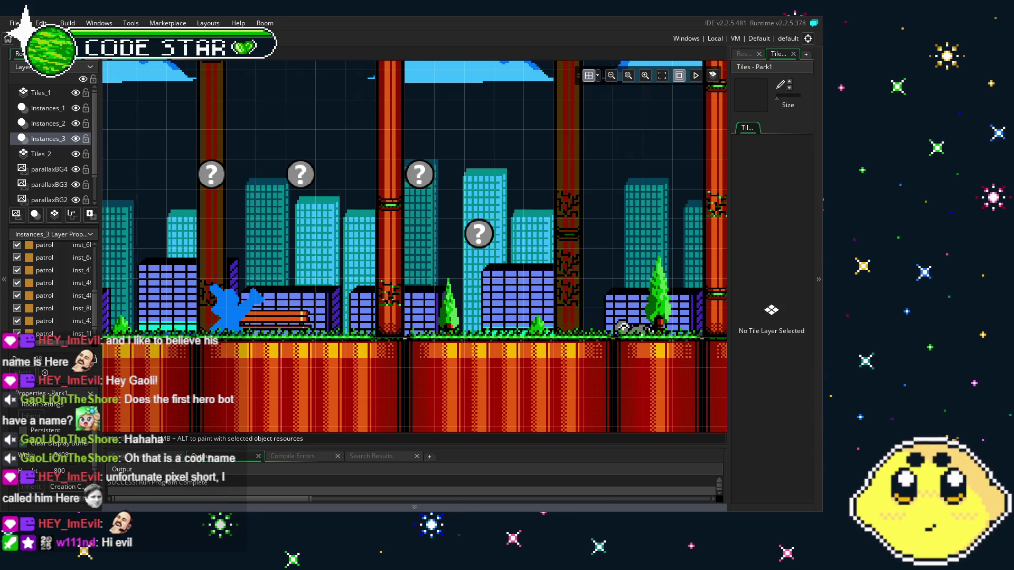
scroll(308, 339, "left", 10)
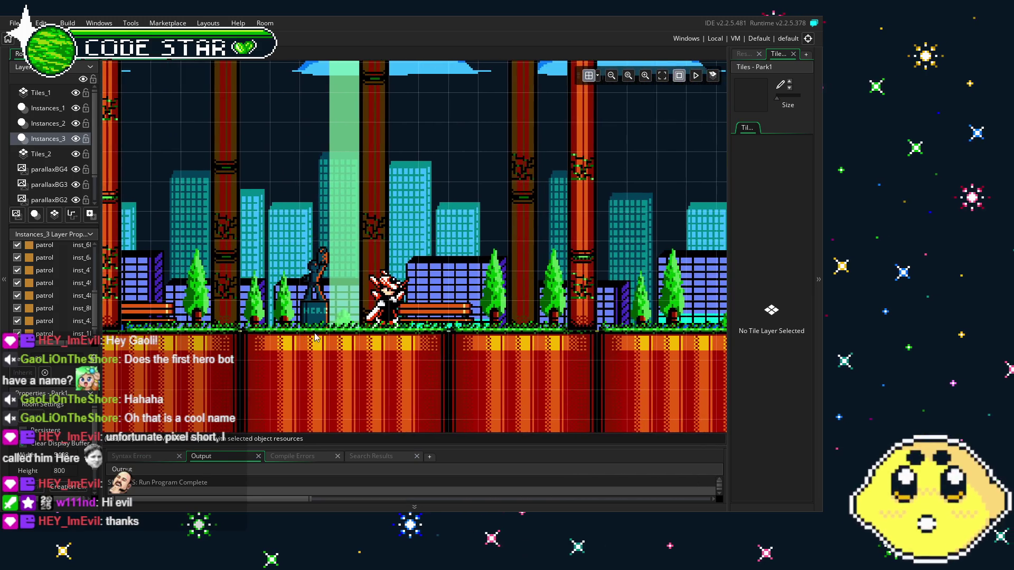
scroll(309, 340, "up", 6)
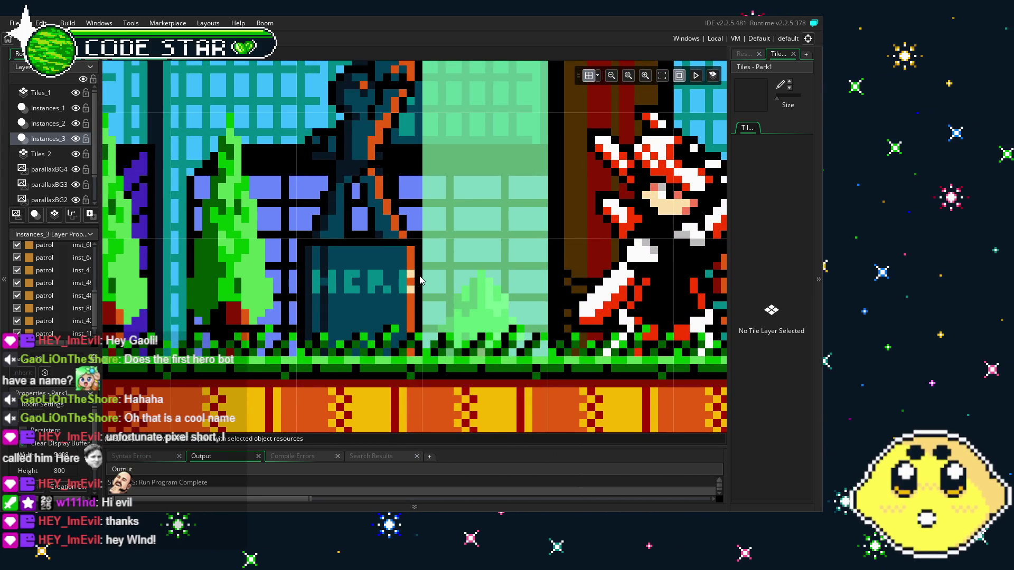
scroll(415, 287, "down", 4)
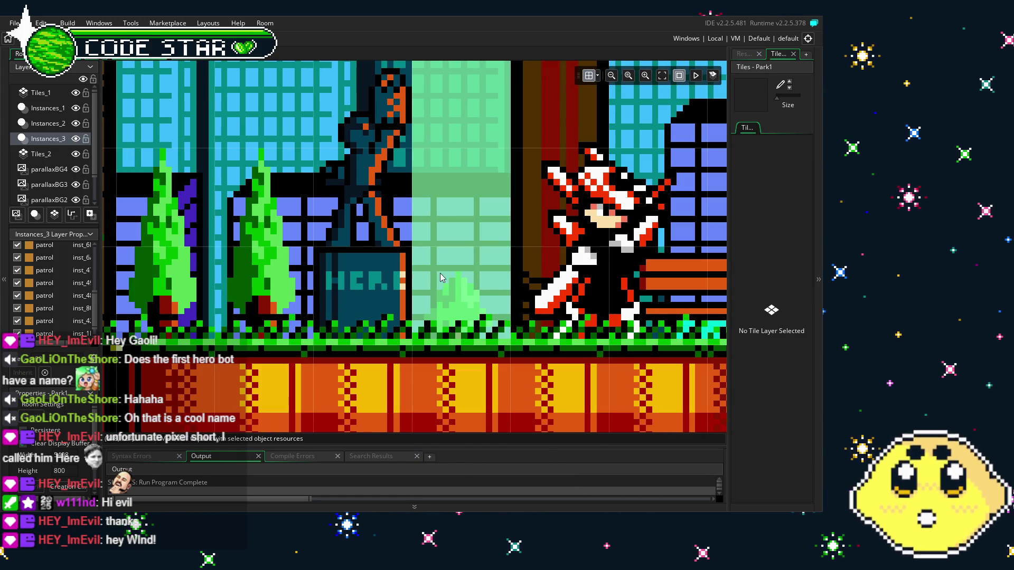
scroll(308, 338, "down", 5)
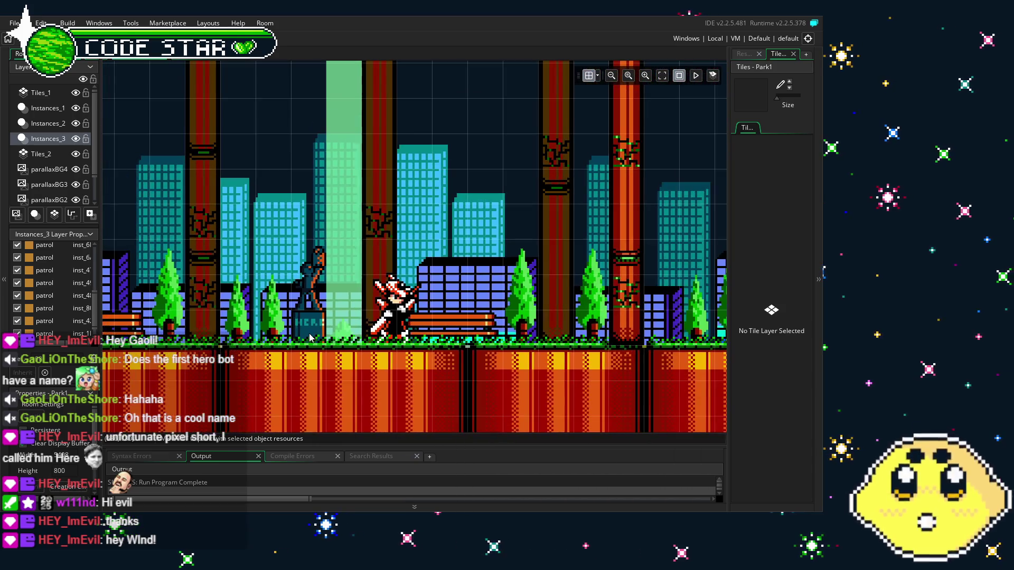
scroll(299, 325, "up", 3)
scroll(299, 325, "up", 3)
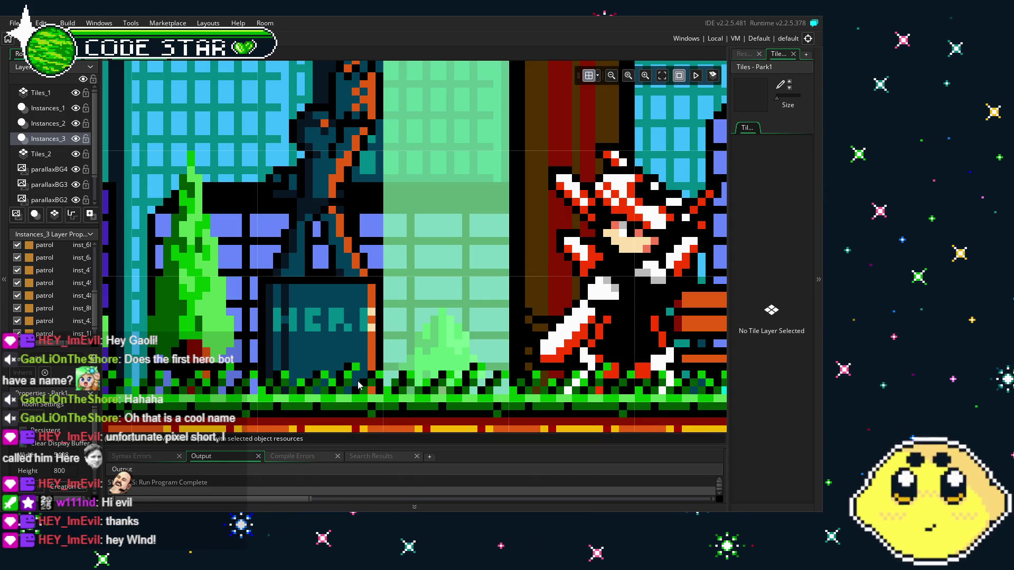
scroll(357, 381, "down", 2)
scroll(357, 384, "down", 1)
scroll(313, 383, "down", 2)
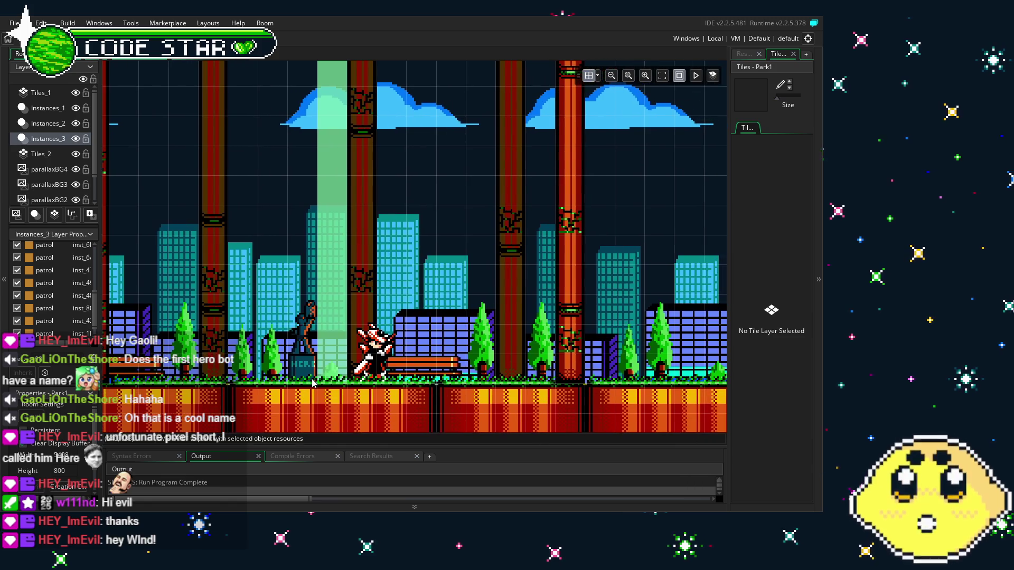
mouse_move(312, 383)
left_mouse_down()
mouse_move(186, 378)
mouse_move(360, 381)
left_mouse_up()
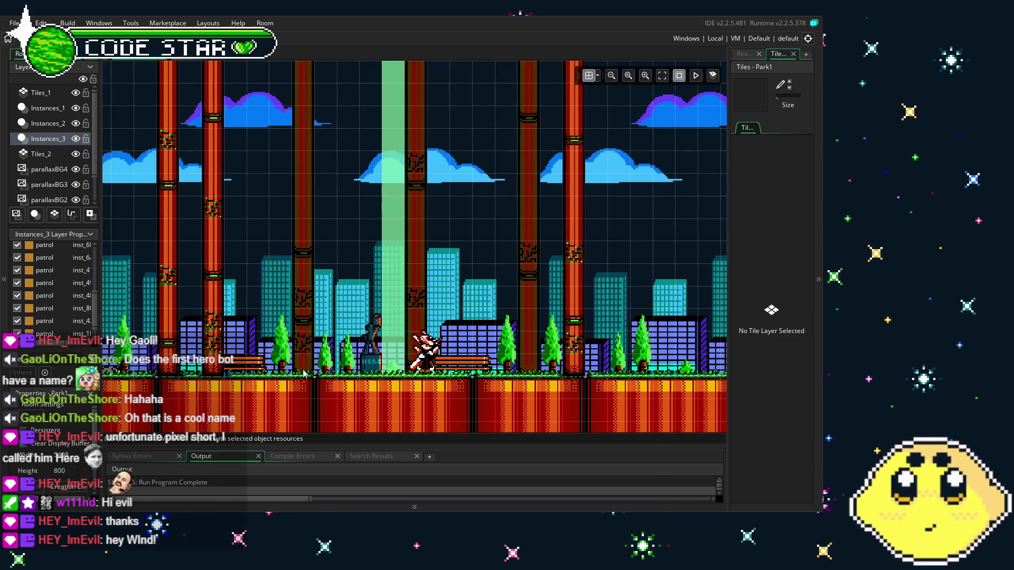
left_click_drag(158, 380, 430, 382)
scroll(347, 389, "up", 2)
left_click_drag(347, 390, 452, 347)
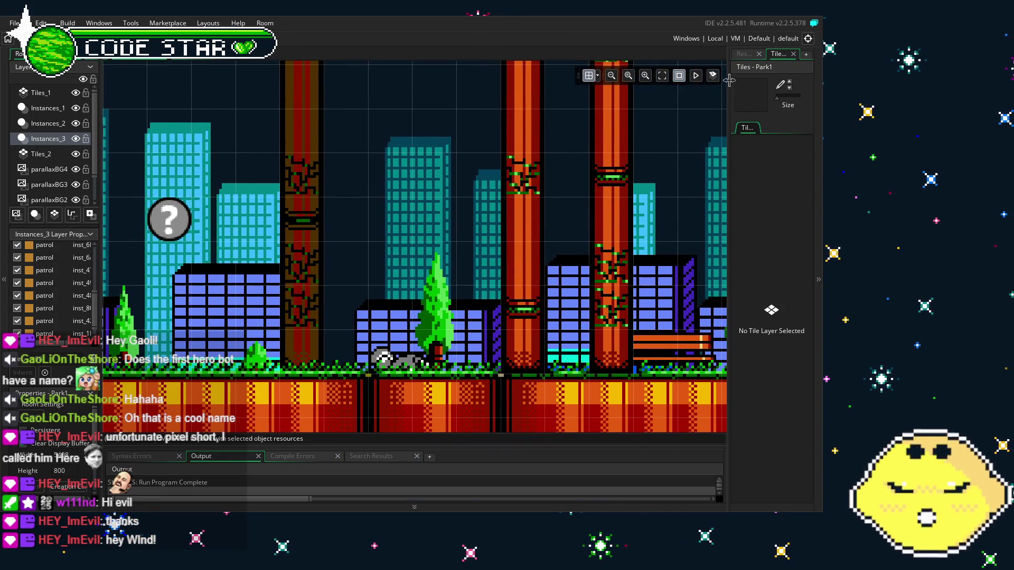
left_click(744, 54)
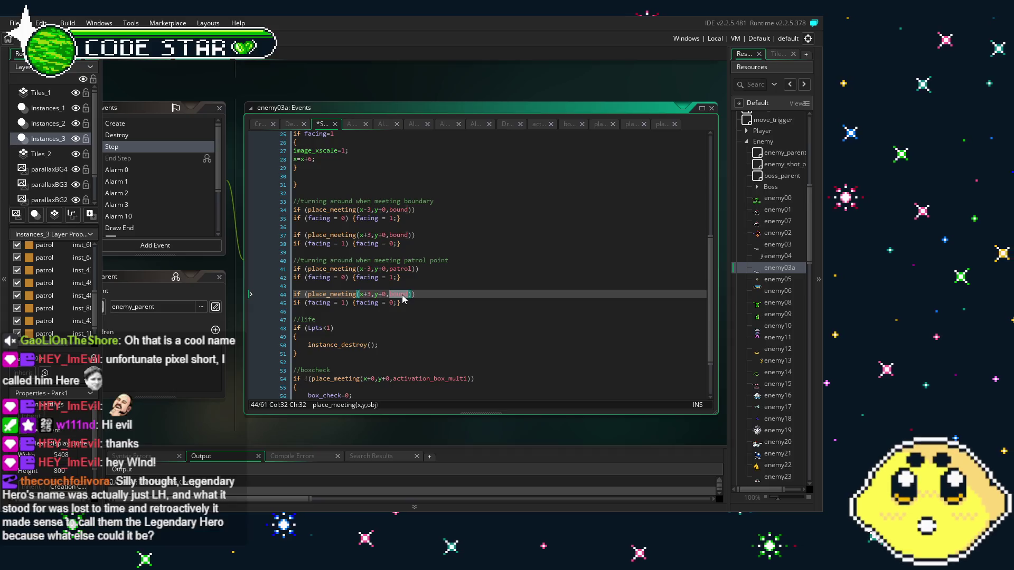
- Change line 44's place_meeting object to patrol, then undo the offsets back to x-6 and x+6
type("patrol")
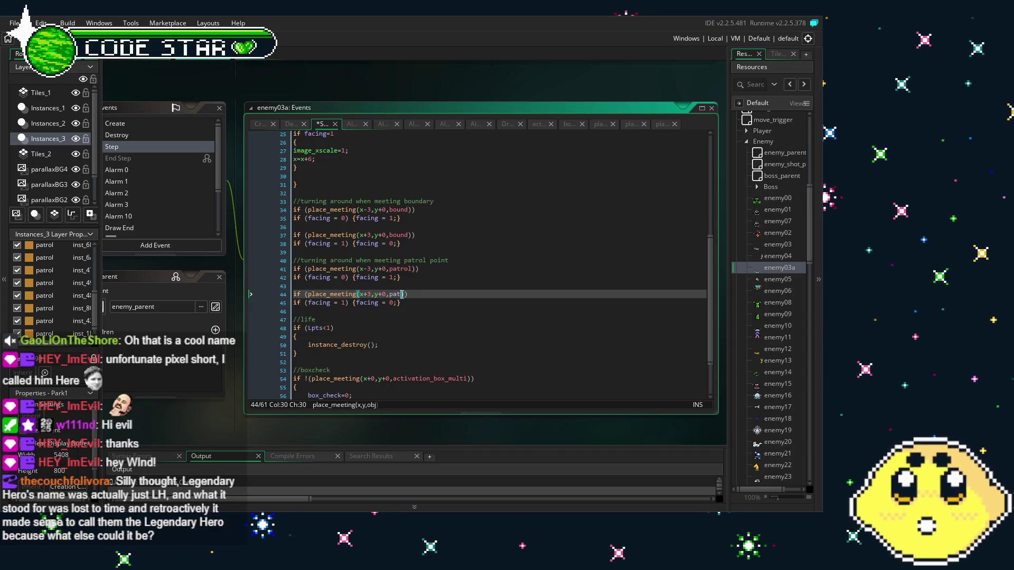
left_click(509, 282)
left_click(408, 338)
scroll(408, 338, "up", 8)
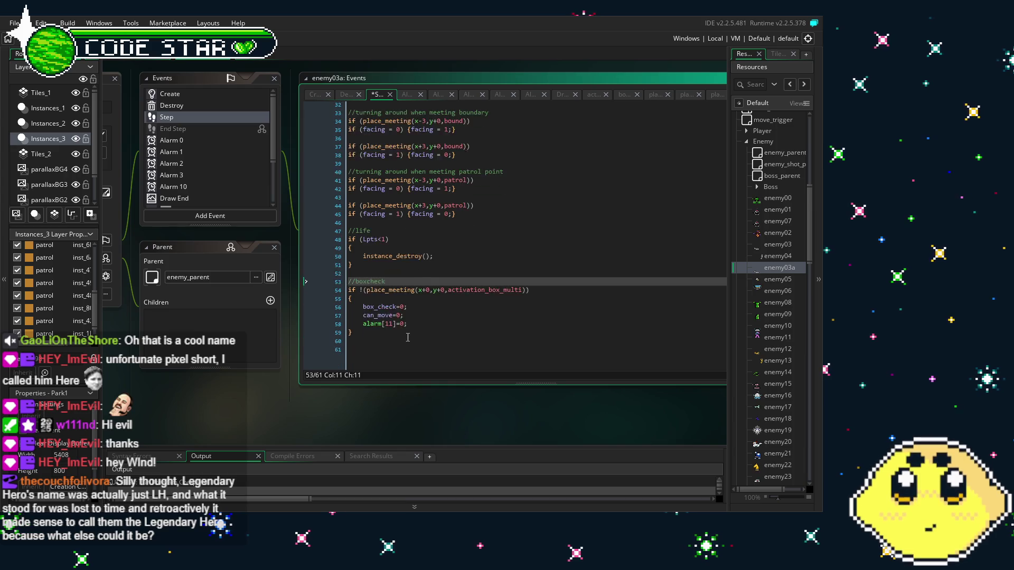
scroll(408, 338, "down", 4)
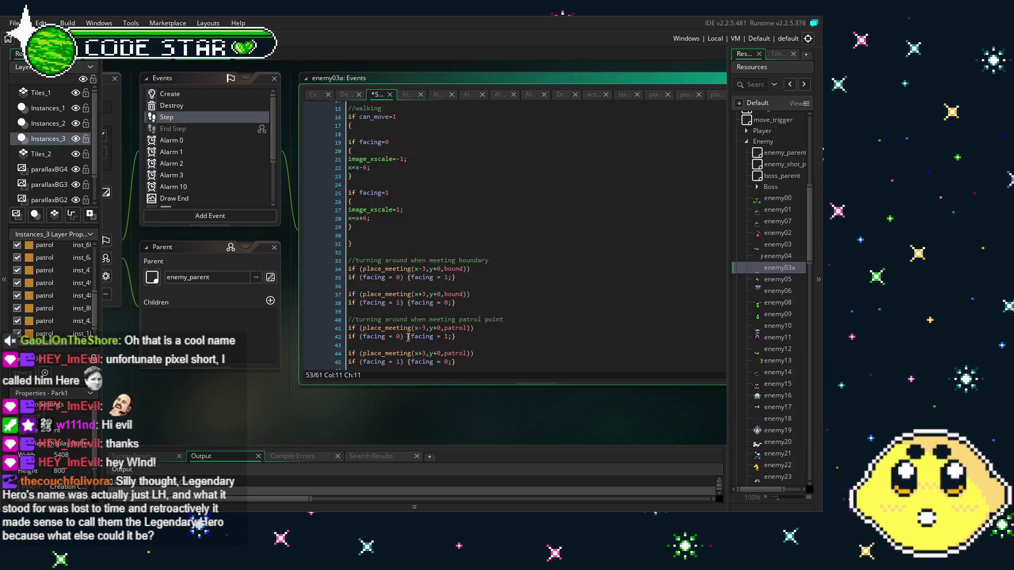
key("ctrl+z")
key("ctrl+z")
key("ctrl+z")
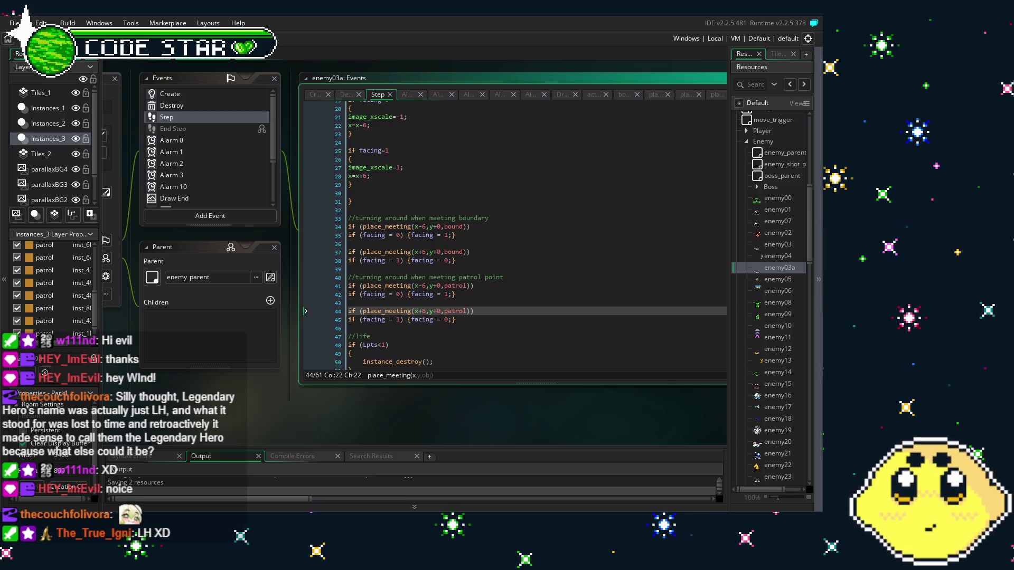
- Pan the workspace left, then up and right, to reposition the Step code view
mouse_move(286, 403)
left_mouse_down()
mouse_move(235, 408)
mouse_move(301, 421)
mouse_move(201, 419)
left_mouse_up()
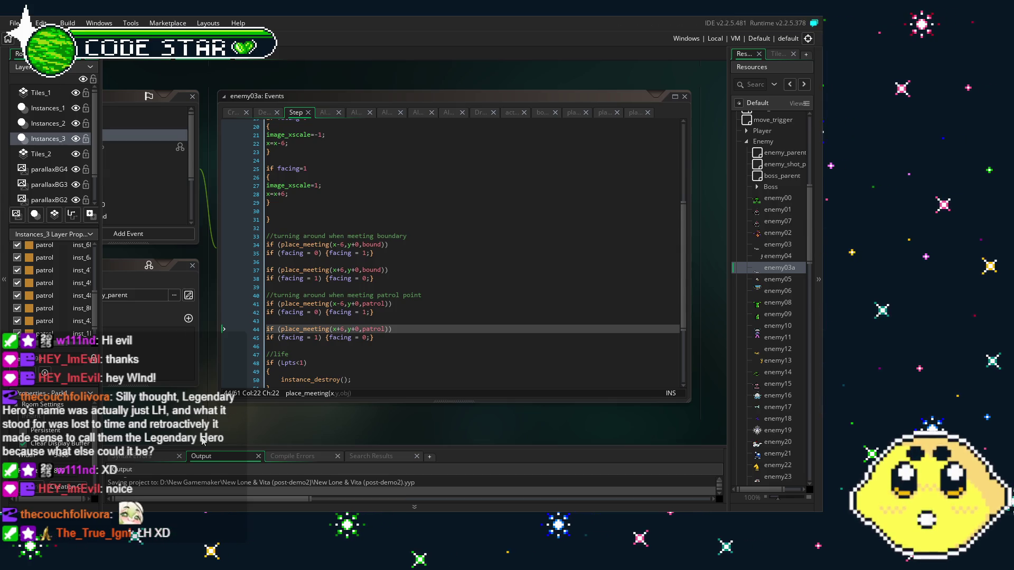
left_click_drag(246, 412, 290, 378)
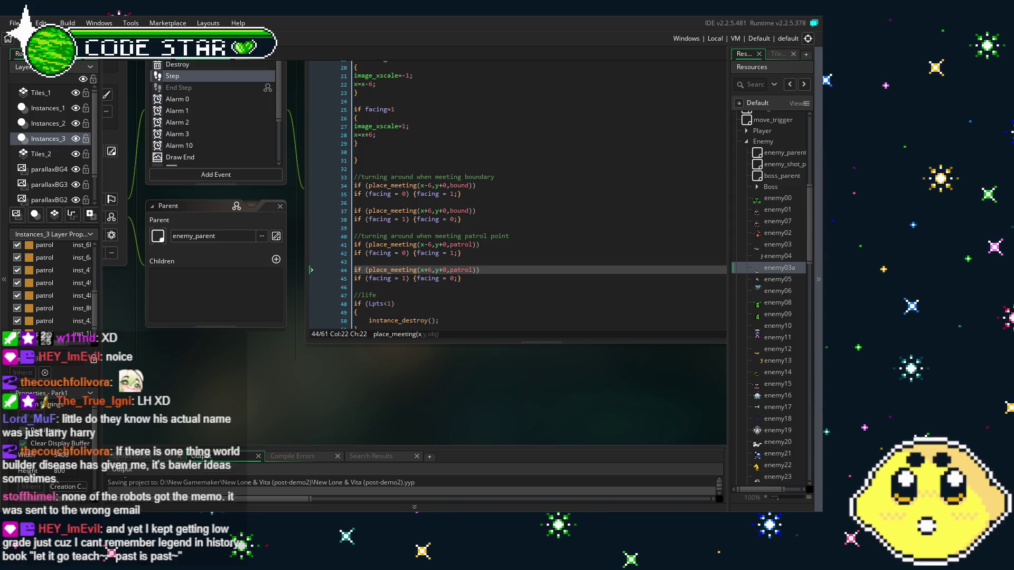
left_click_drag(278, 363, 354, 405)
- Pan the workspace to bring the Object: enemy03a window back into view
mouse_move(277, 410)
left_mouse_down()
mouse_move(337, 414)
mouse_move(284, 423)
left_mouse_up()
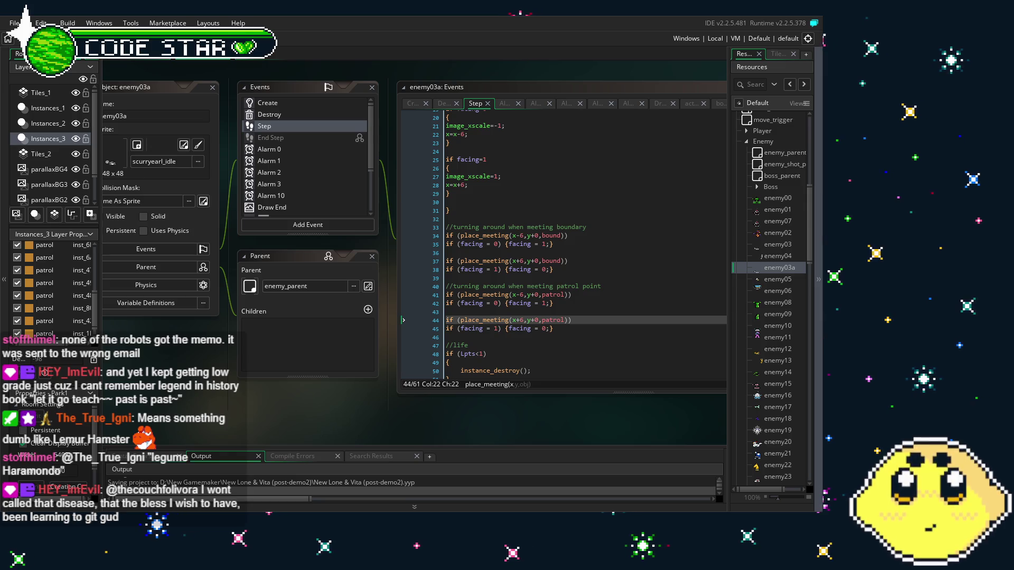
mouse_move(328, 378)
left_mouse_down()
mouse_move(264, 402)
mouse_move(392, 410)
left_mouse_up()
- Open enemy03a's Create event to review lpts=4, facing=0, offscreen=1 and box_check=0
scroll(380, 169, "down", 2)
left_click_drag(276, 384, 242, 382)
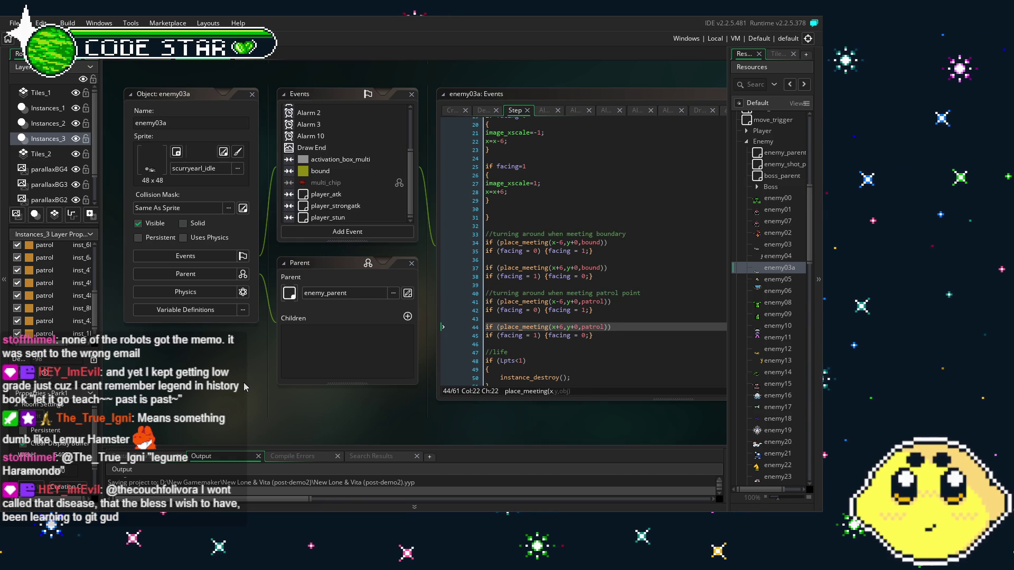
scroll(237, 369, "right", 1)
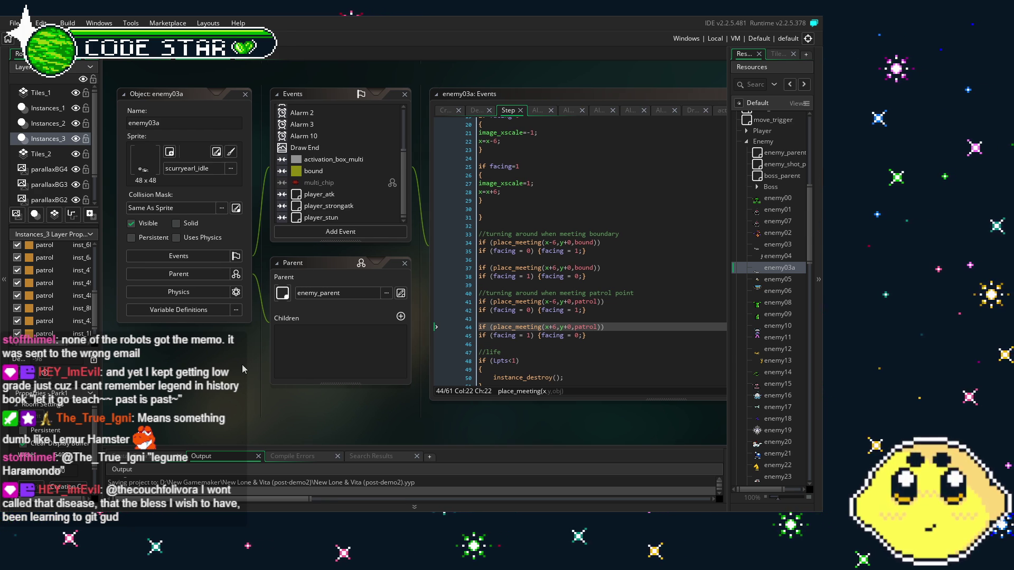
scroll(283, 149, "up", 3)
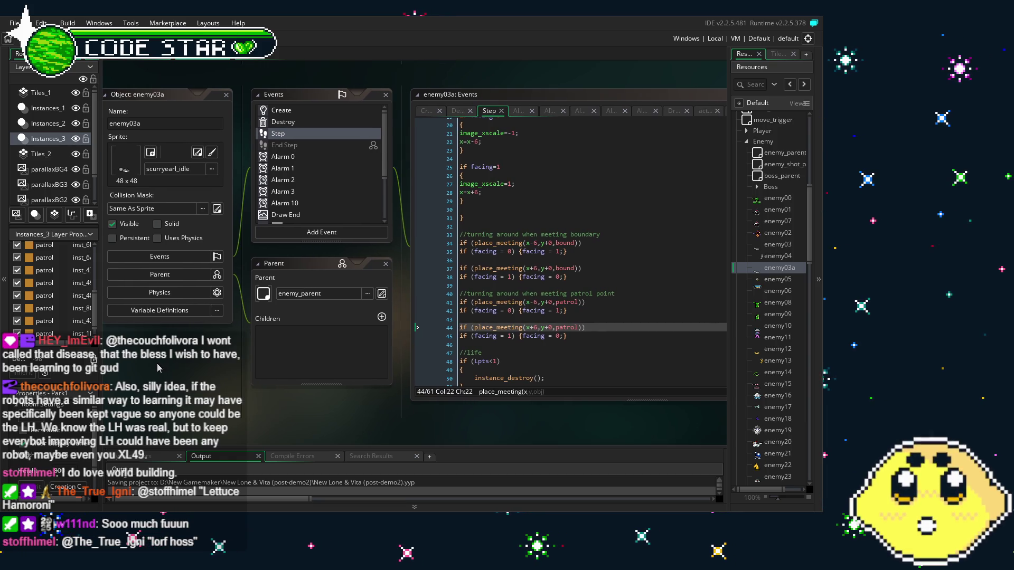
left_click(281, 110)
scroll(290, 112, "up", 2)
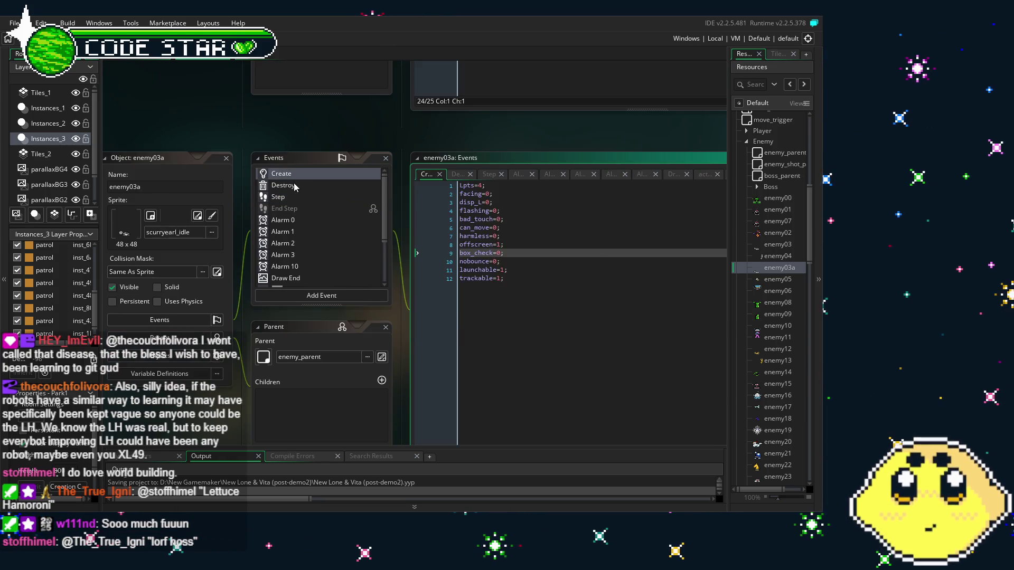
- Review enemy03a's Destroy code: explosion sound plus random chip, enemybit, heart and ammo drops
left_click(285, 185)
left_click(283, 279)
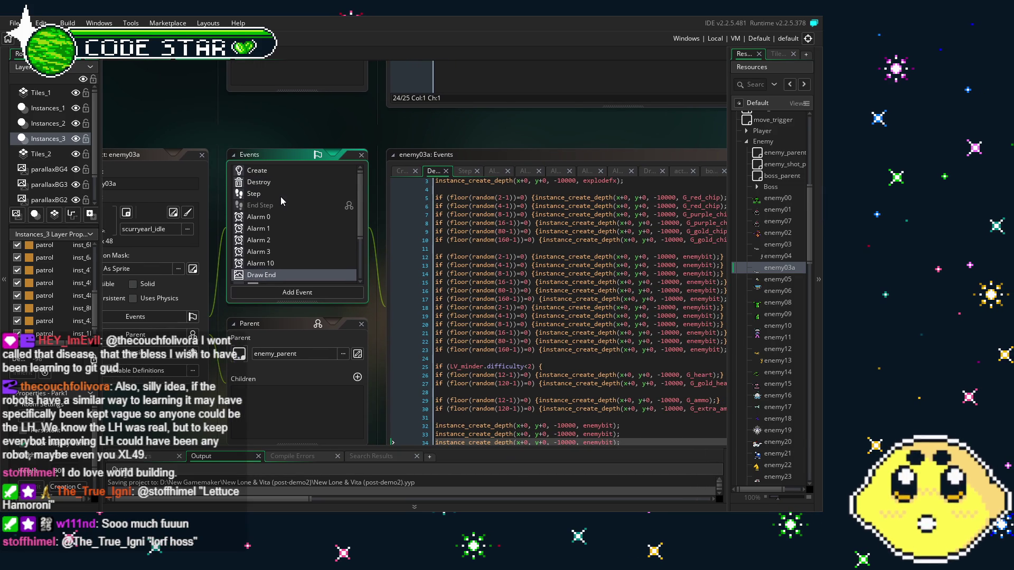
scroll(280, 196, "down", 3)
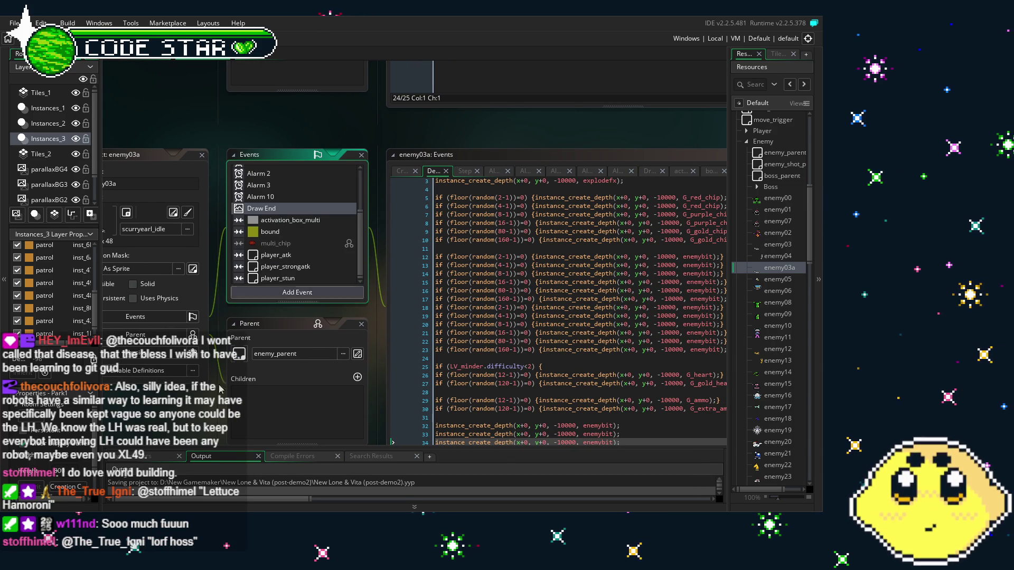
scroll(275, 194, "down", 1)
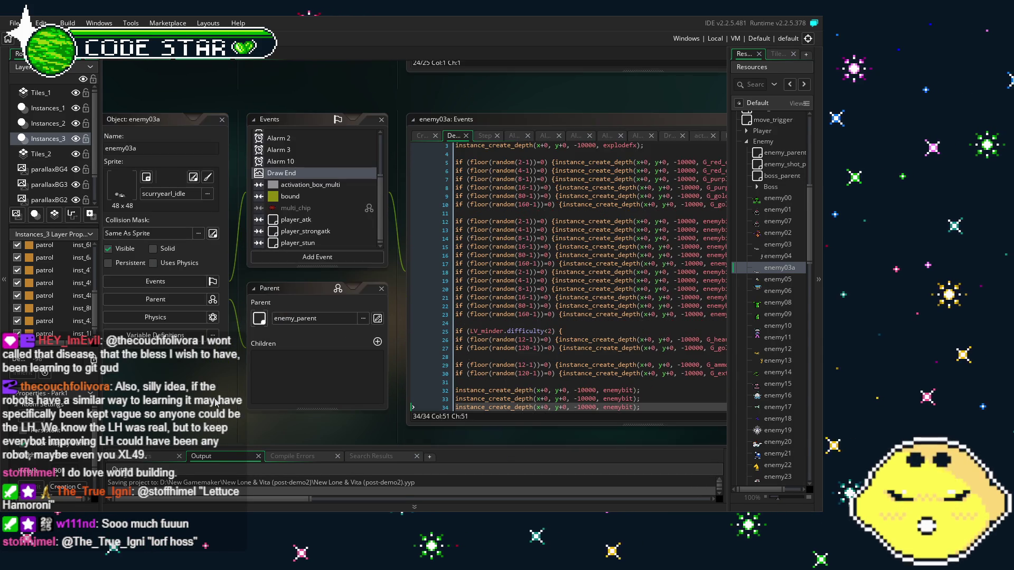
scroll(275, 194, "up", 3)
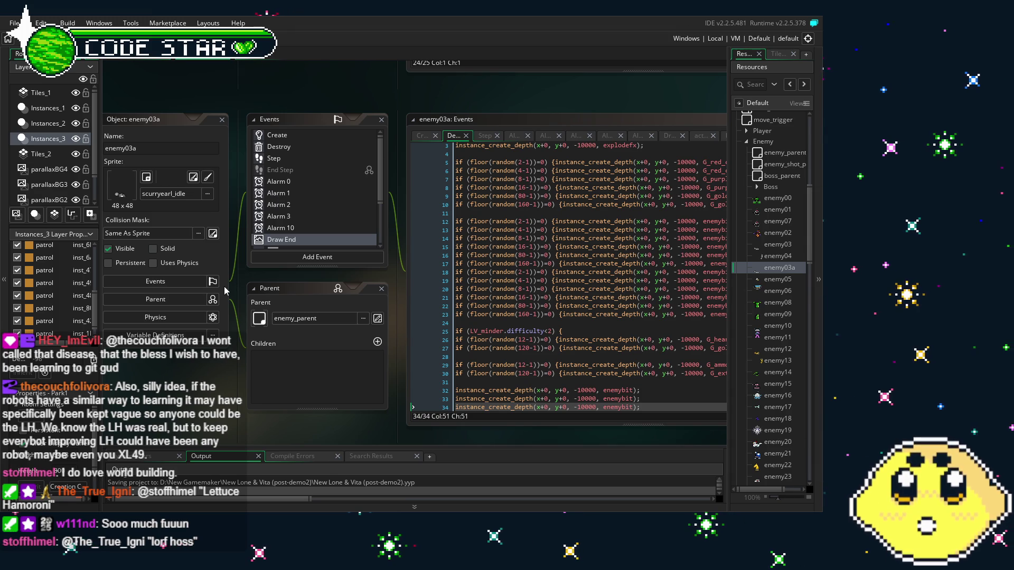
scroll(199, 390, "right", 1)
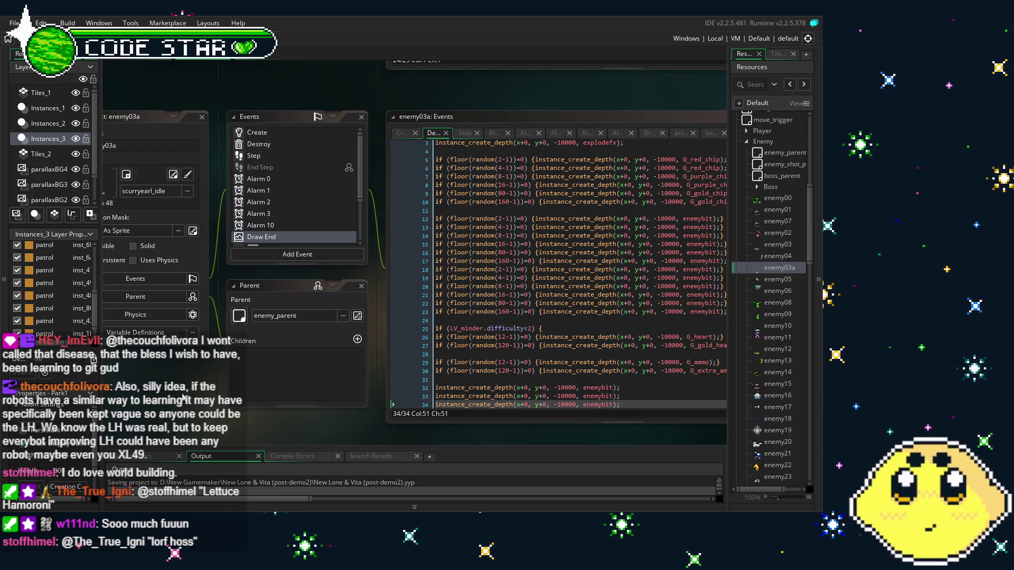
scroll(272, 225, "down", 3)
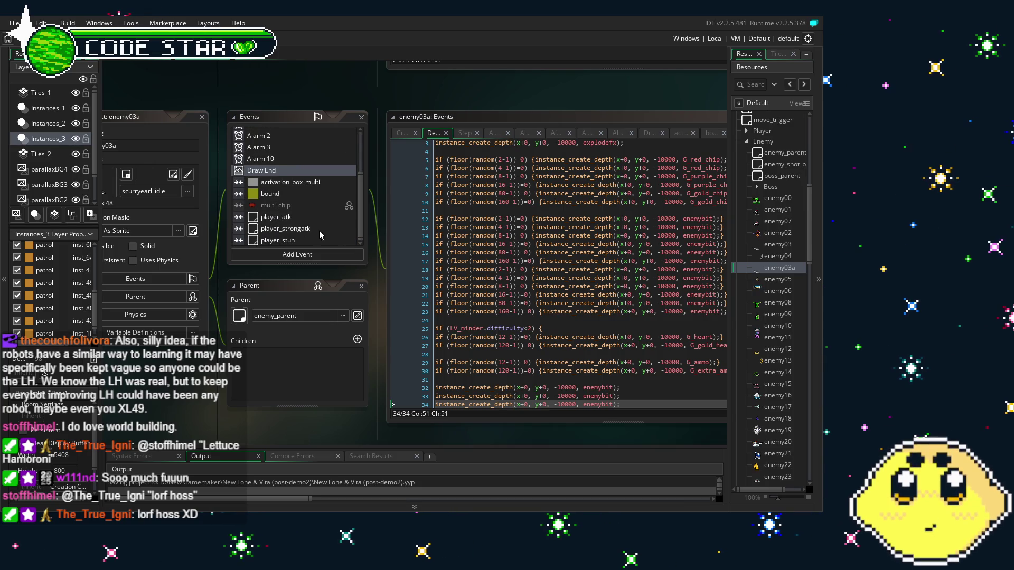
left_click(512, 304)
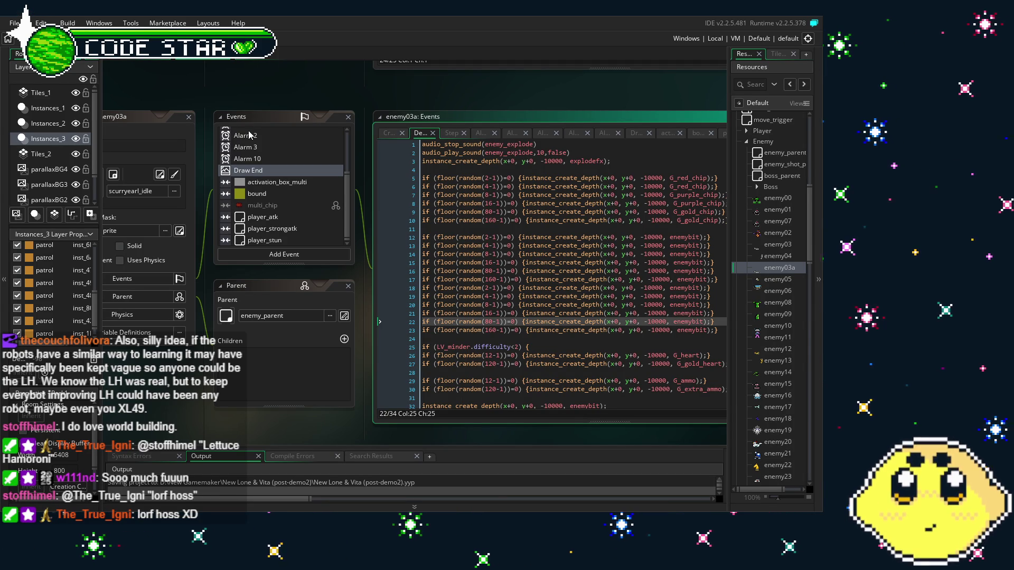
- Pan the workspace so the whole enemy03a object panel is in view
scroll(256, 168, "up", 3)
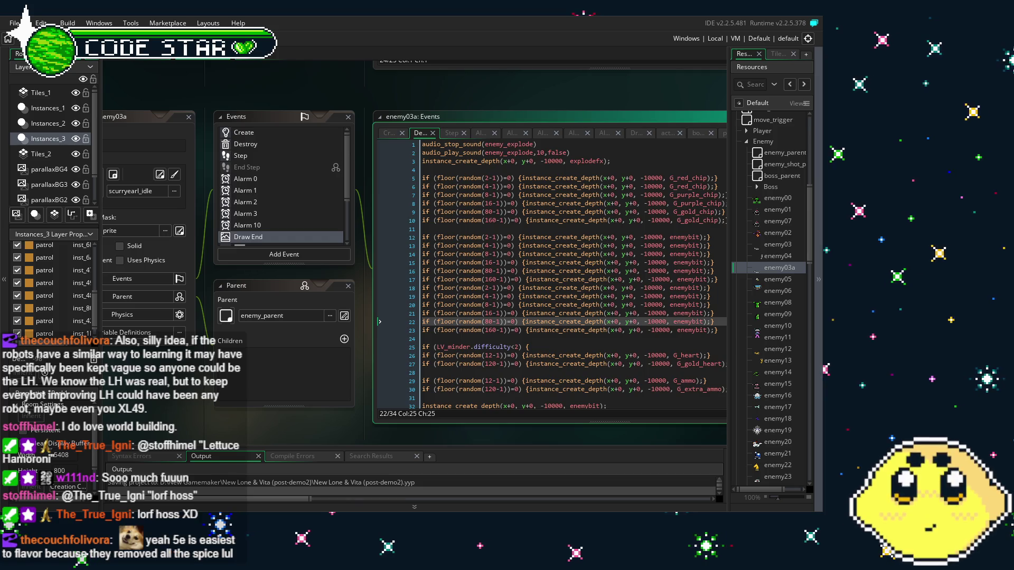
mouse_move(196, 382)
left_mouse_down()
mouse_move(246, 344)
mouse_move(204, 348)
left_mouse_up()
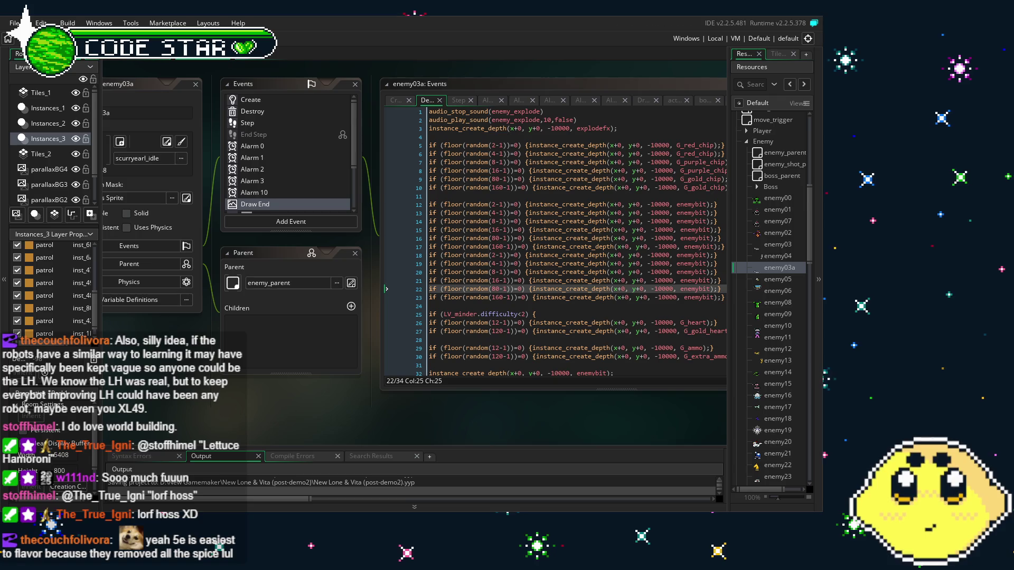
left_click_drag(171, 396, 201, 401)
- Show enemy03a's Create variables (flashing, can_move, offscreen, trackable) and collapse the Enemy resource folder
double_click(294, 107)
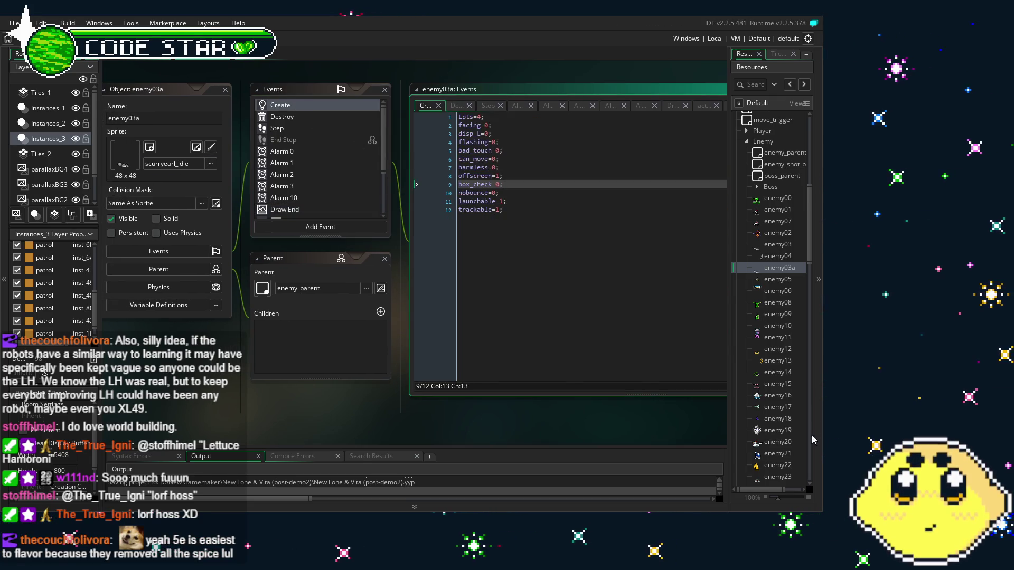
key("Down")
key("Down")
key("Down")
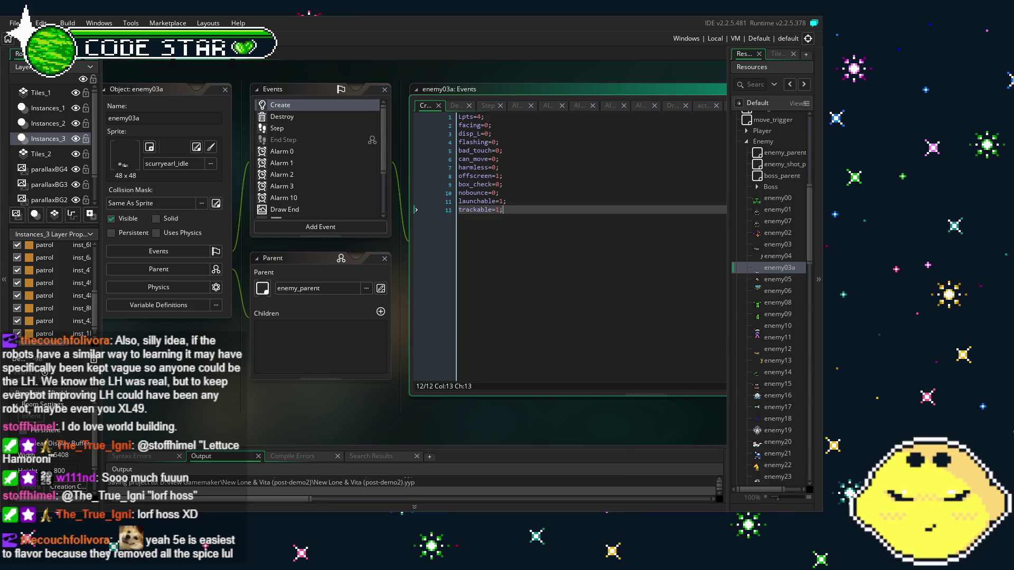
left_click_drag(271, 374, 239, 377)
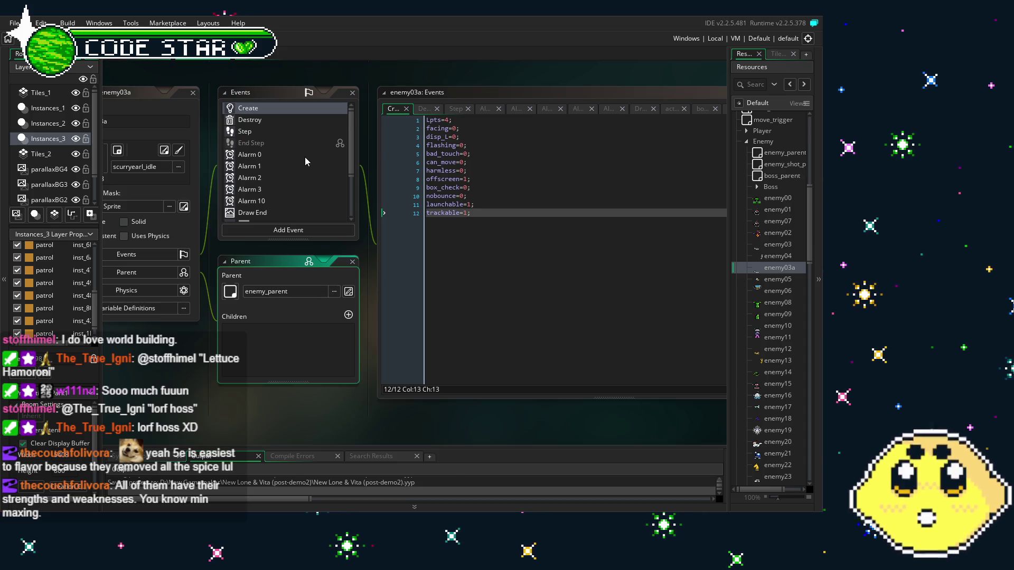
scroll(257, 301, "left", 1)
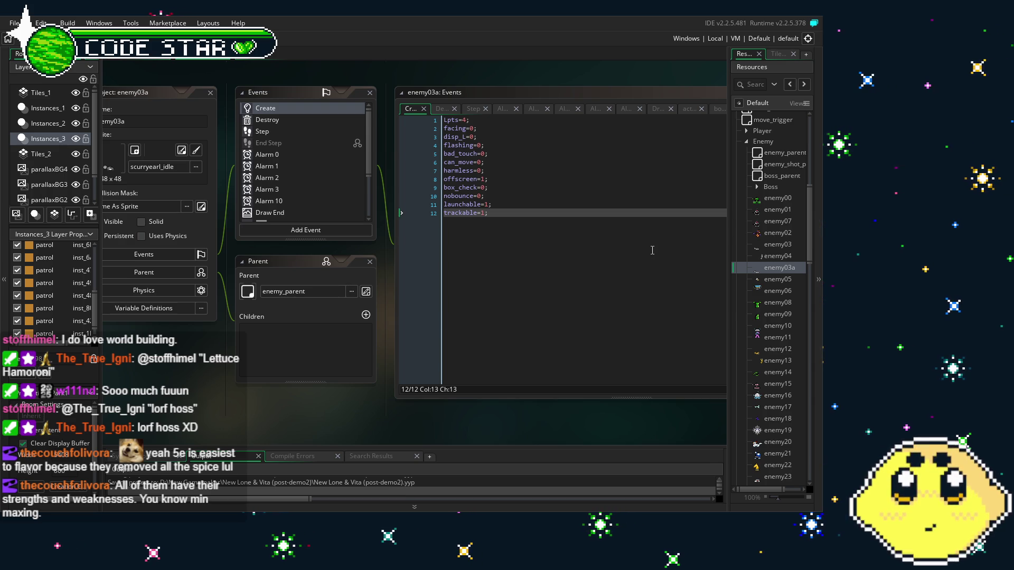
left_click(746, 141)
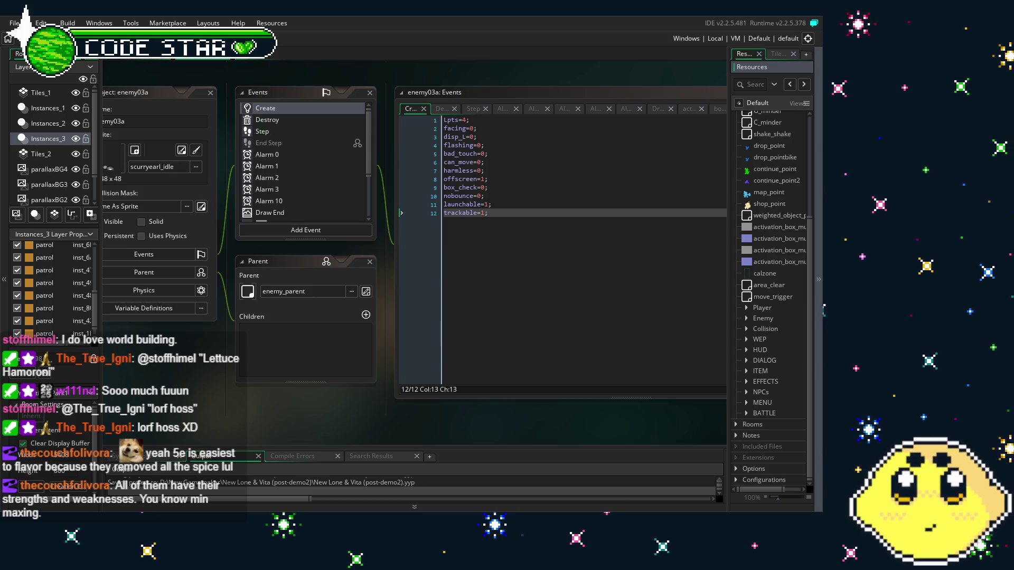
mouse_move(316, 437)
left_mouse_down()
mouse_move(284, 438)
mouse_move(296, 439)
left_mouse_up()
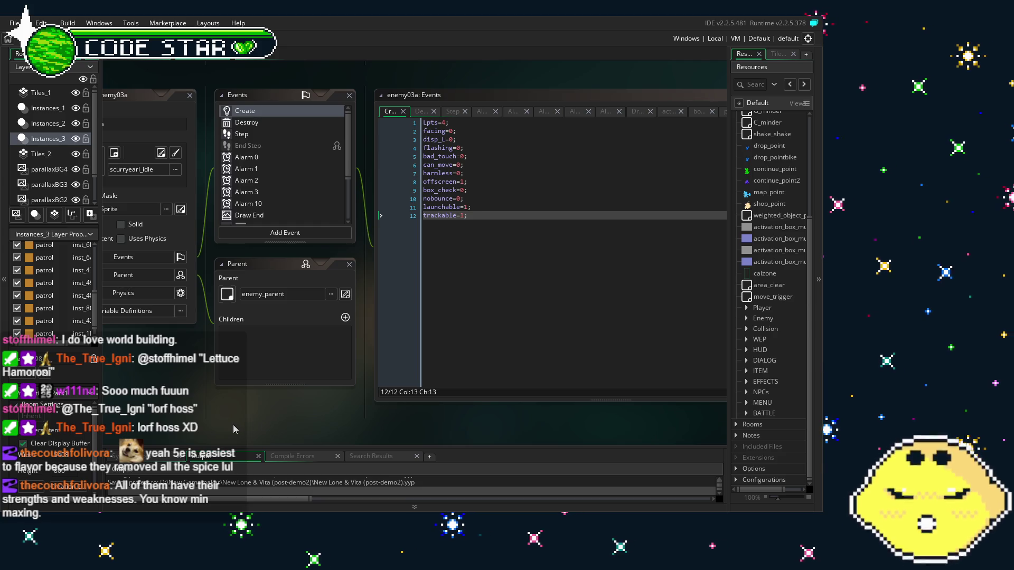
left_click_drag(236, 428, 280, 426)
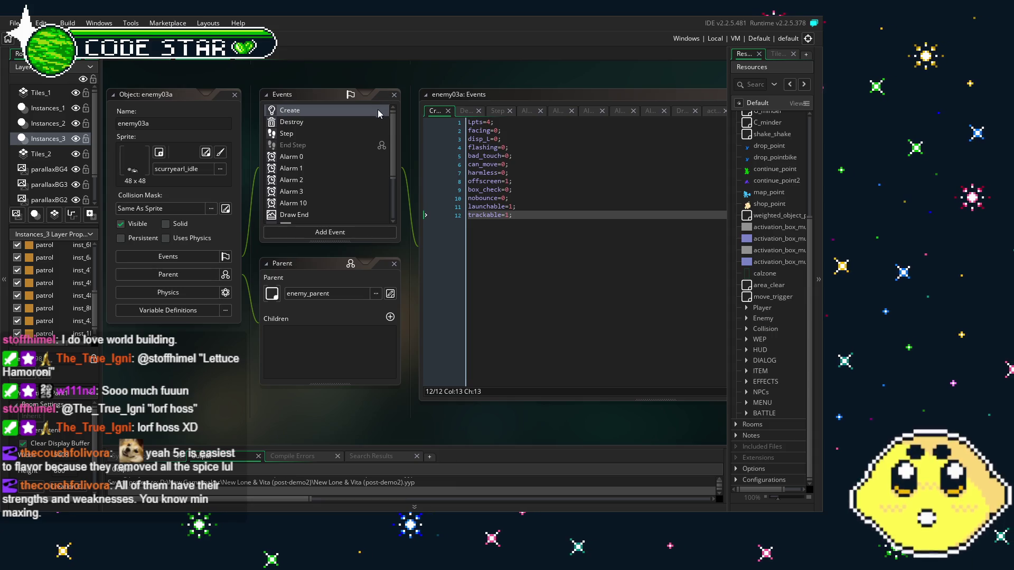
scroll(756, 310, "up", 4)
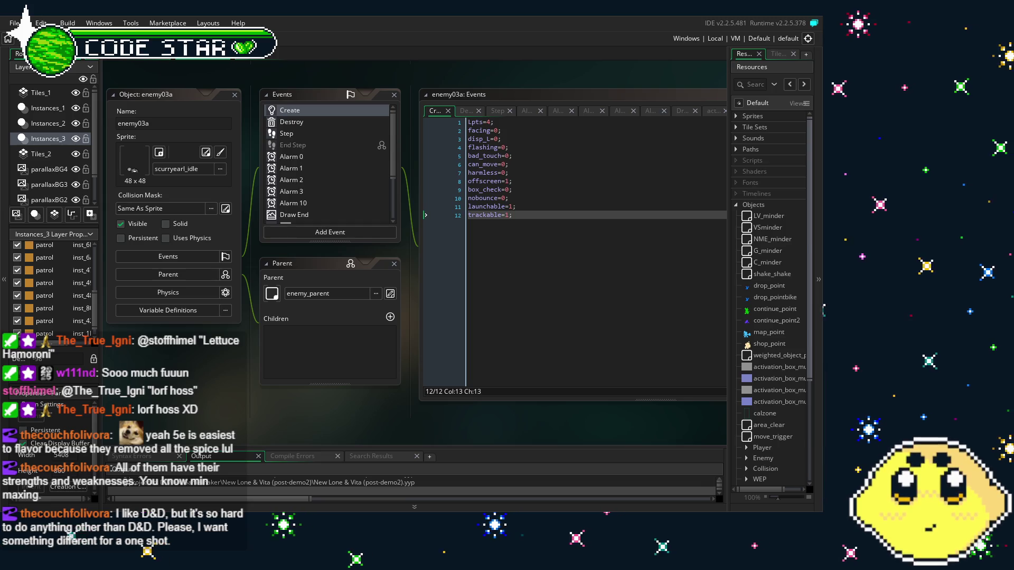
left_click_drag(297, 101, 328, 103)
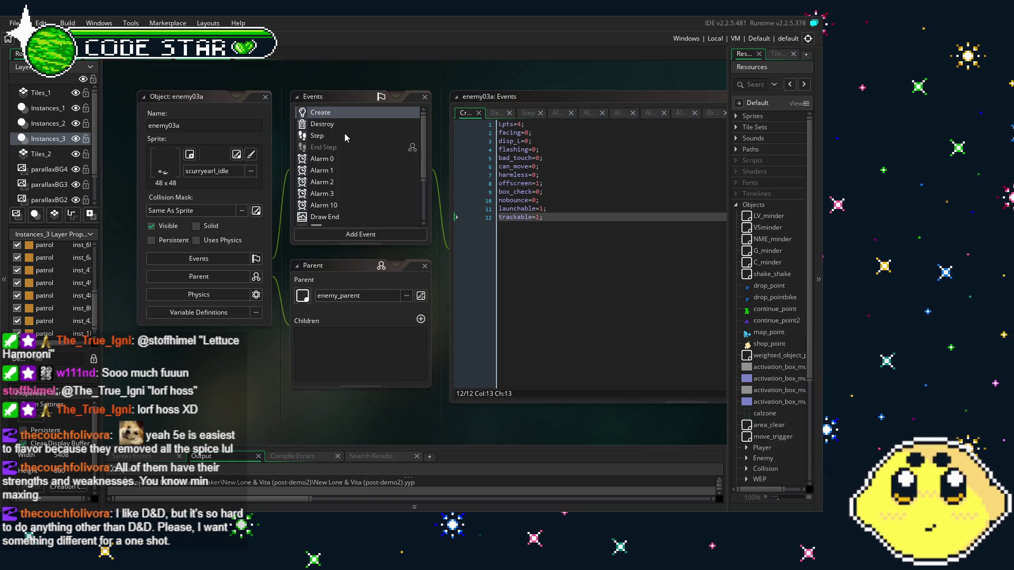
left_click(326, 121)
left_click(326, 114)
scroll(284, 164, "down", 3)
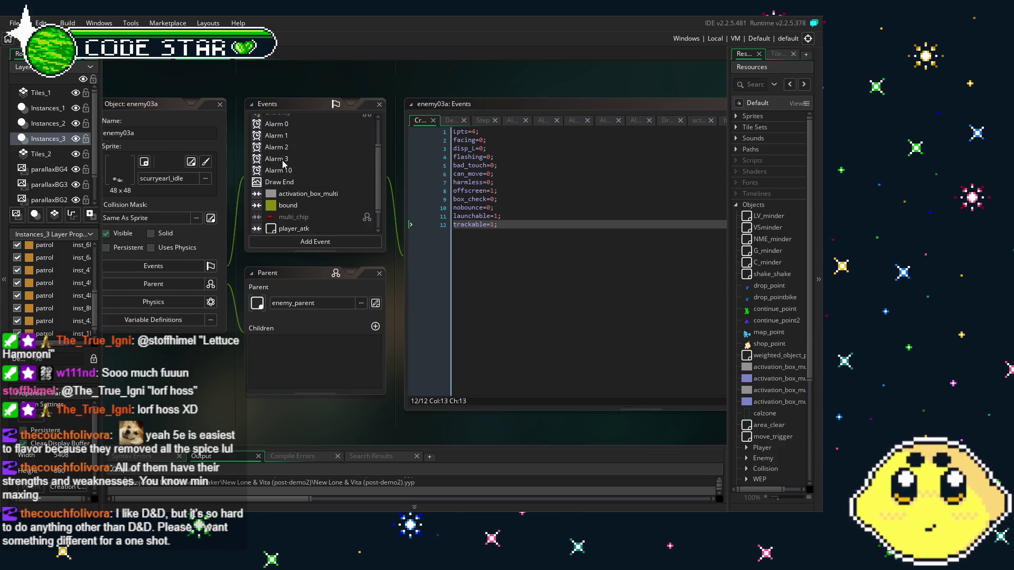
scroll(283, 163, "up", 3)
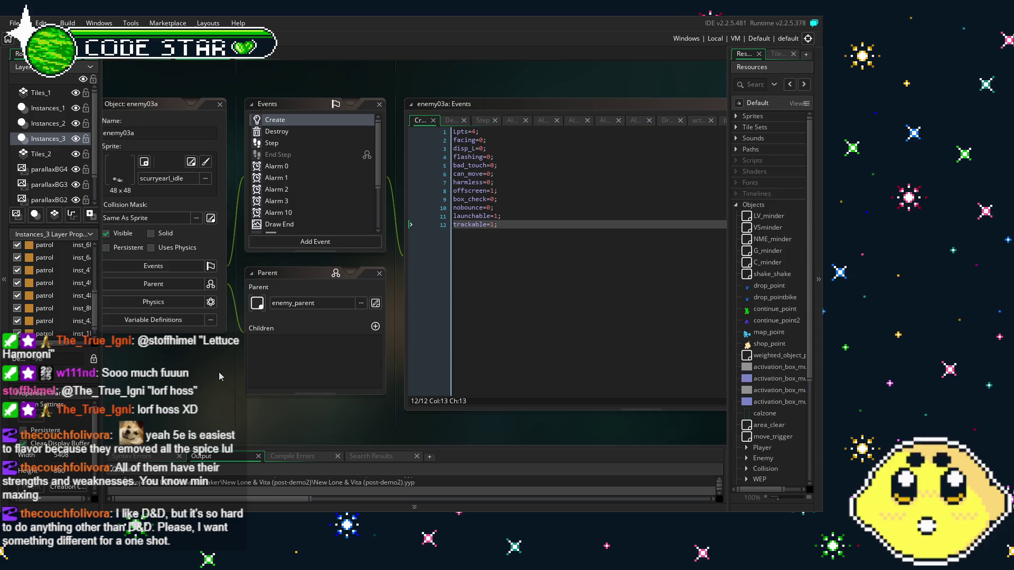
scroll(296, 201, "down", 3)
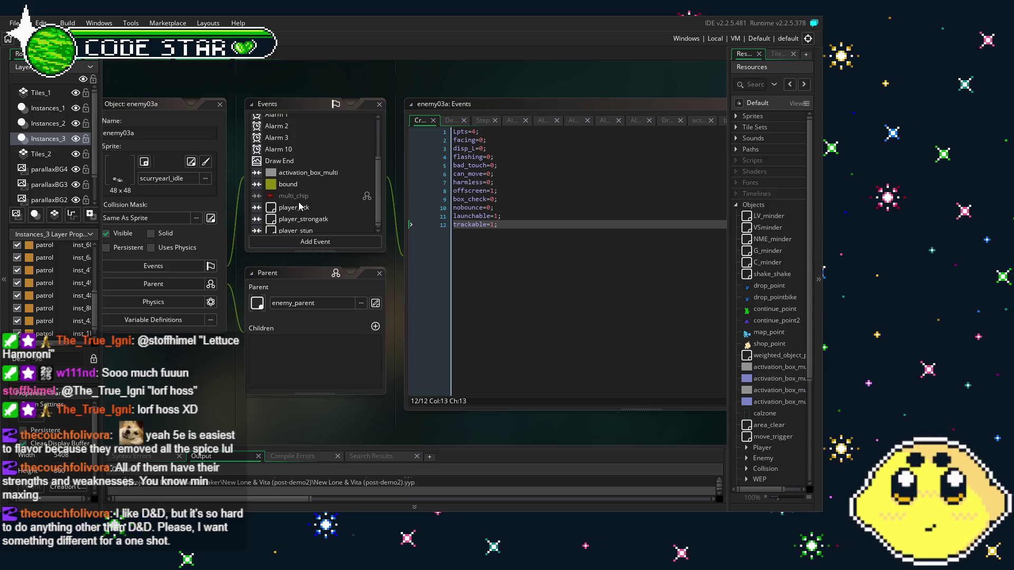
left_click_drag(205, 359, 230, 353)
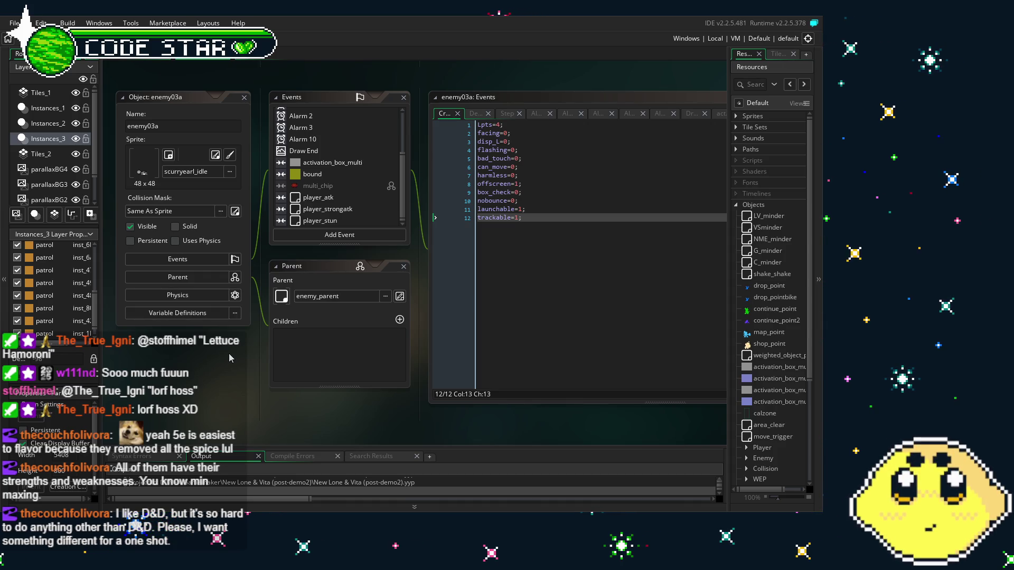
scroll(318, 183, "up", 3)
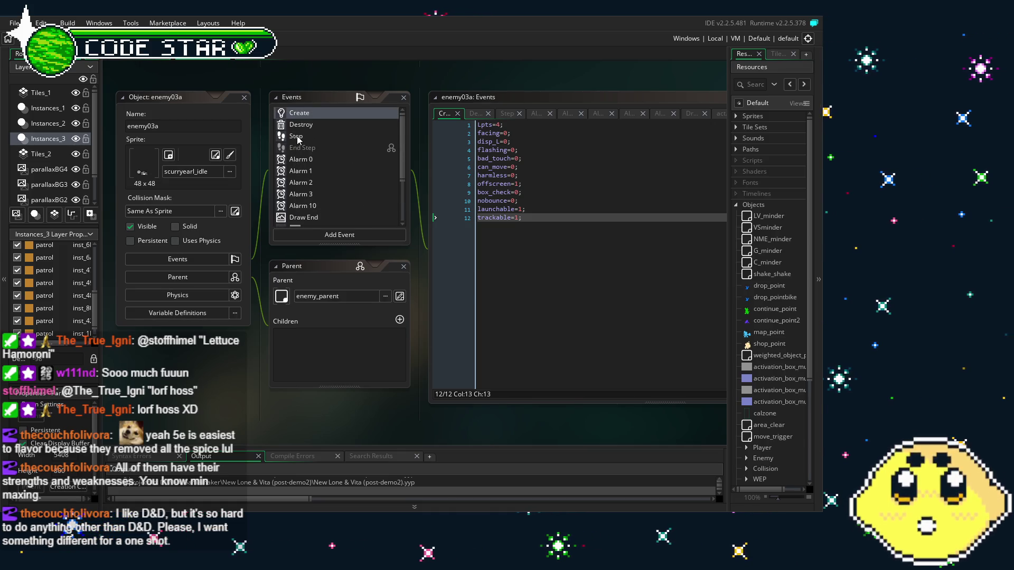
left_click(297, 138)
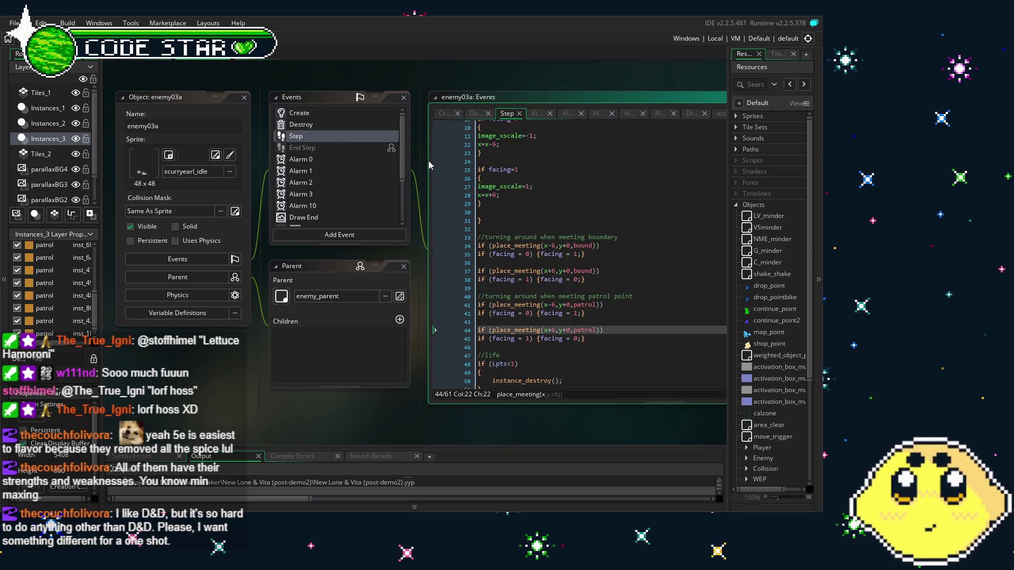
scroll(527, 276, "down", 4)
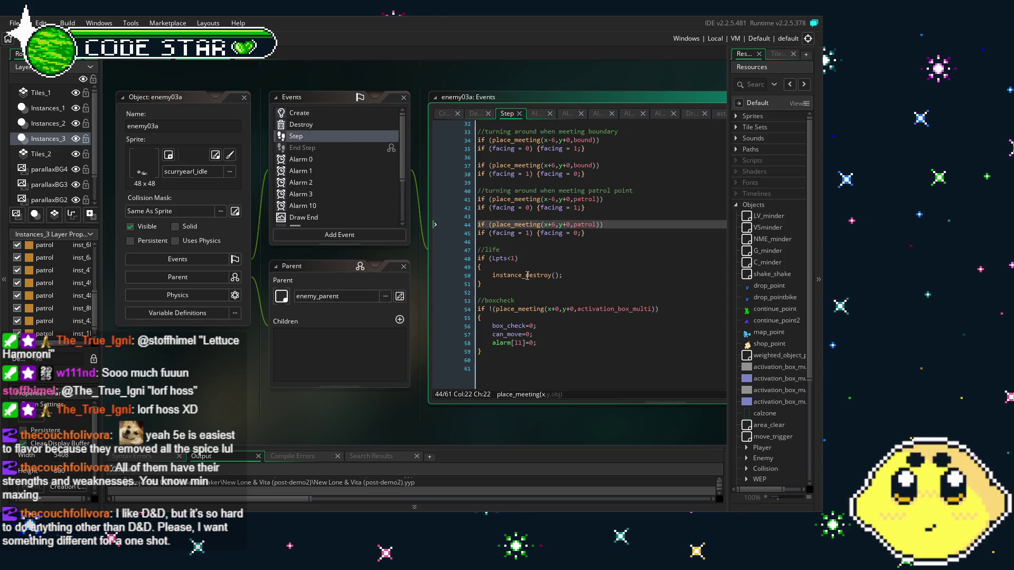
mouse_move(379, 429)
left_mouse_down()
mouse_move(289, 429)
mouse_move(309, 426)
left_mouse_up()
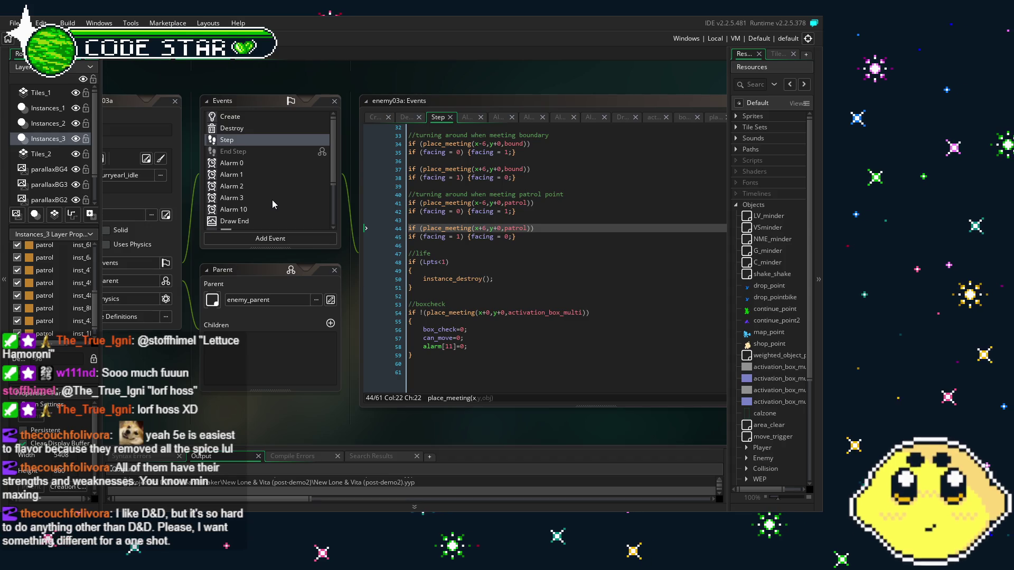
left_click(262, 117)
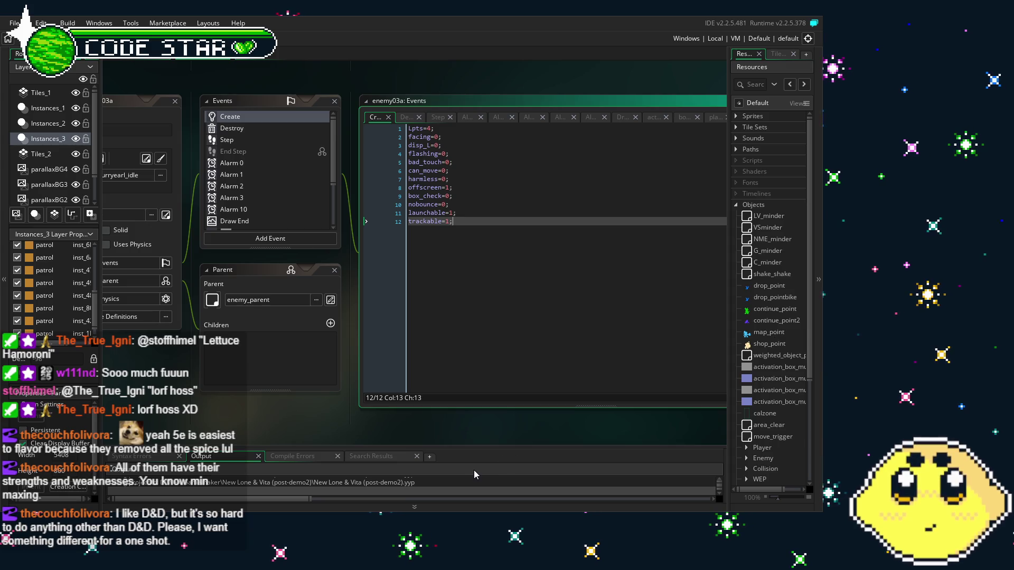
left_click_drag(330, 416, 423, 407)
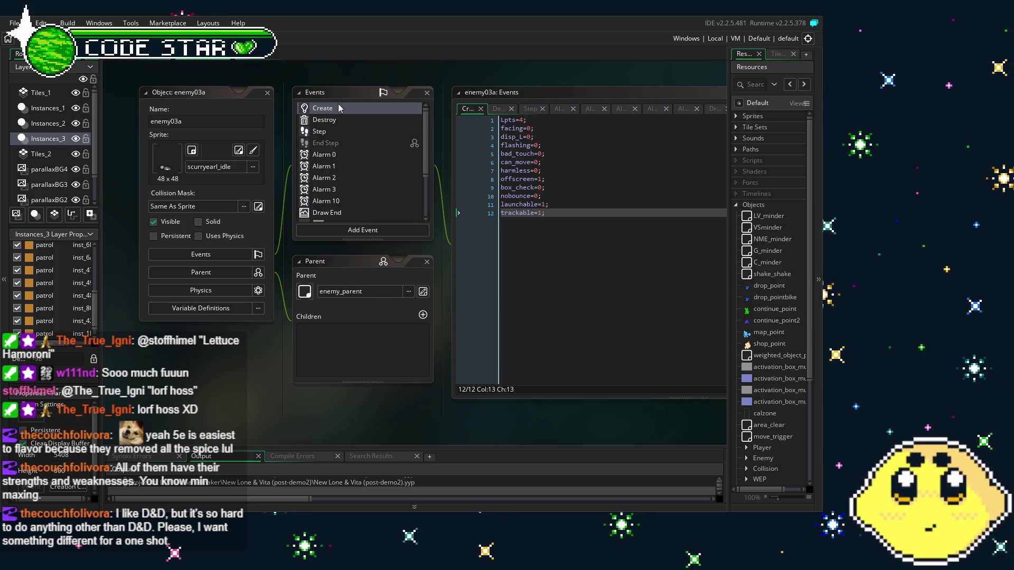
scroll(338, 158, "down", 3)
scroll(338, 158, "up", 3)
- Switch to the Park1 room and zoom out its level view
left_click(191, 53)
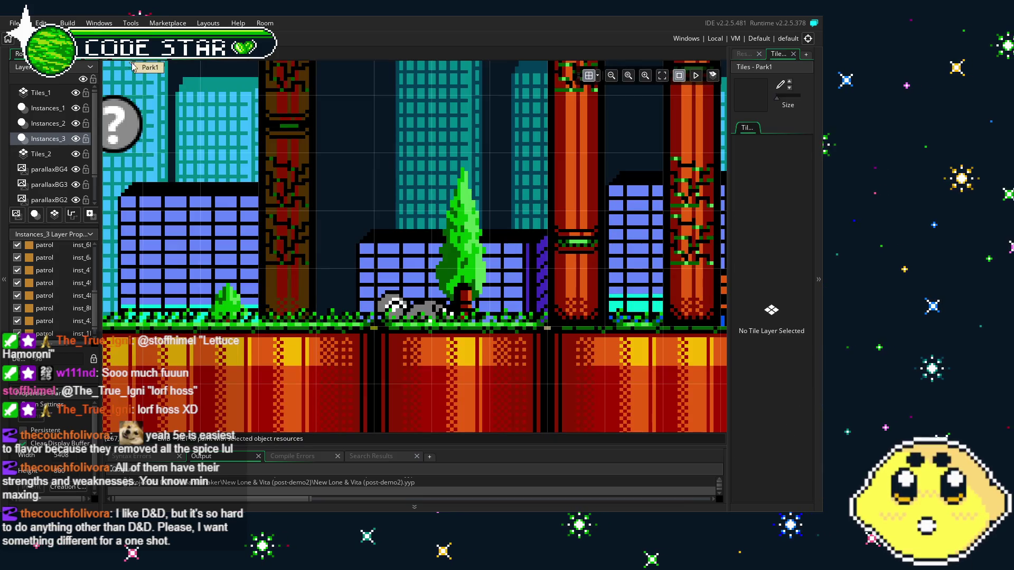
scroll(347, 225, "down", 3)
scroll(347, 226, "down", 5)
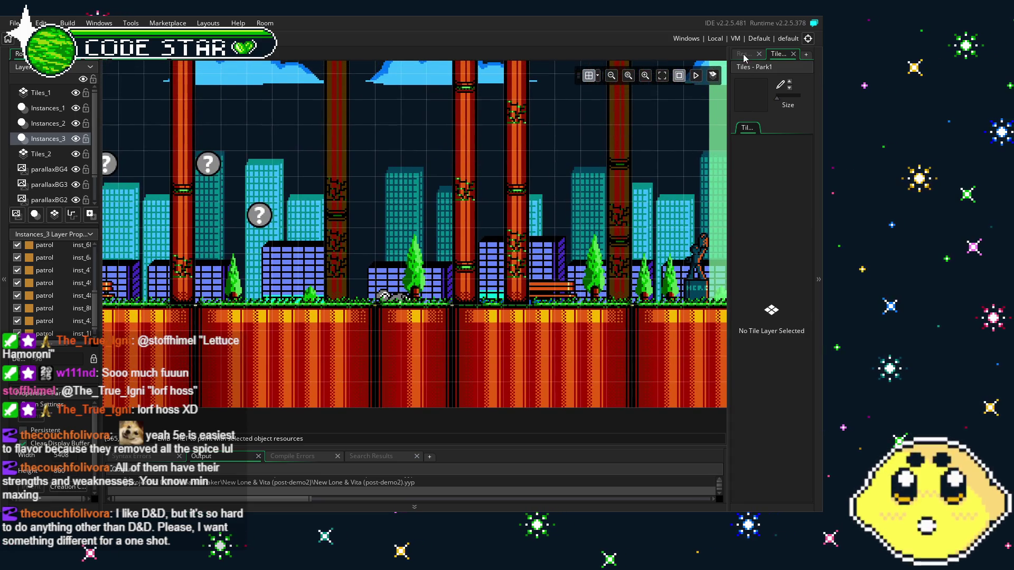
- Show the Resources tree and expand the Player object folder
left_click(744, 54)
scroll(771, 349, "down", 5)
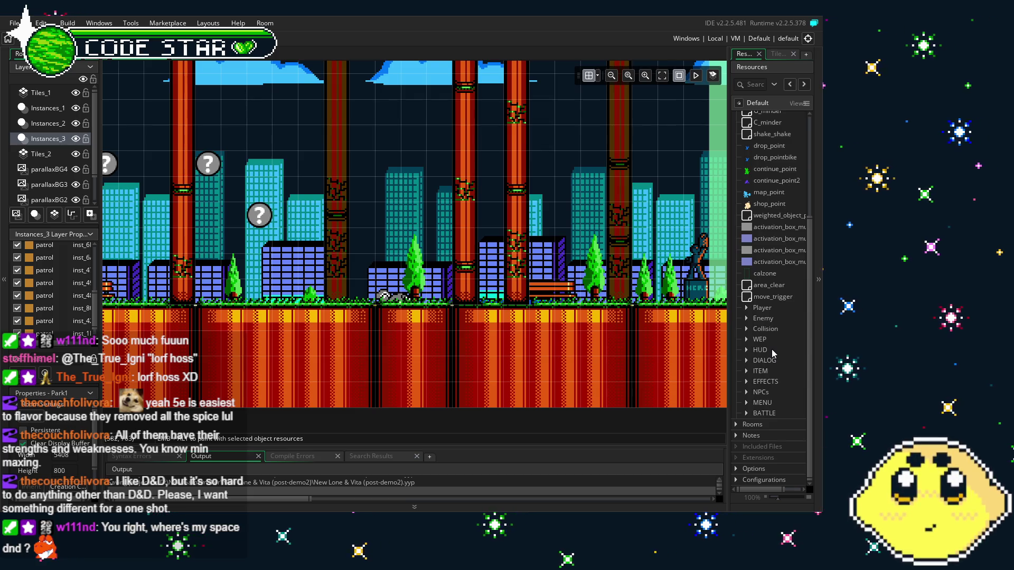
left_click(747, 308)
- Browse the Player folder's objects: allparent, player_lone, player_vita, shadow_tag, player_atk, player_stun
left_click(747, 308)
left_click(746, 308)
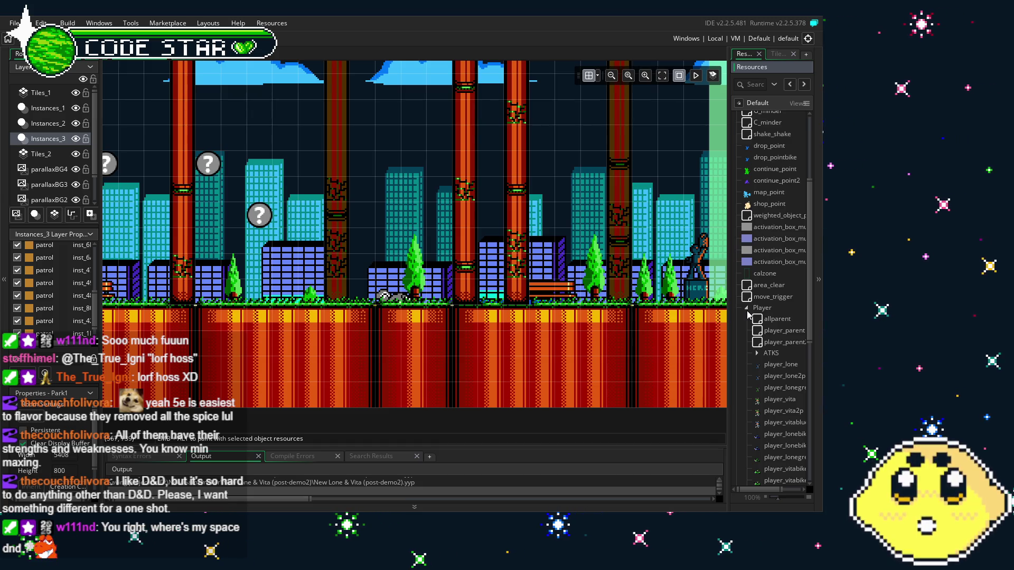
scroll(747, 313, "down", 3)
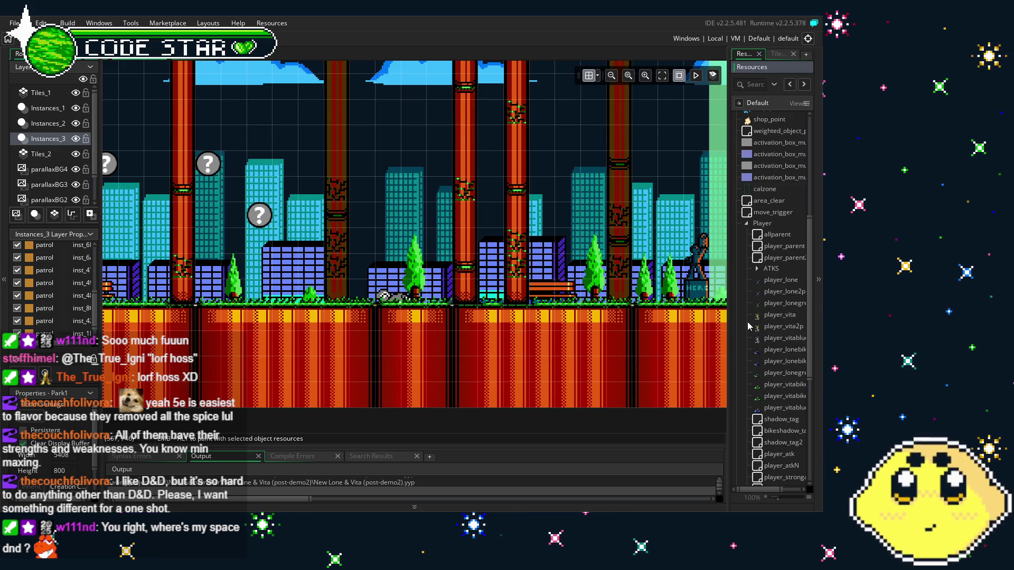
scroll(788, 285, "down", 3)
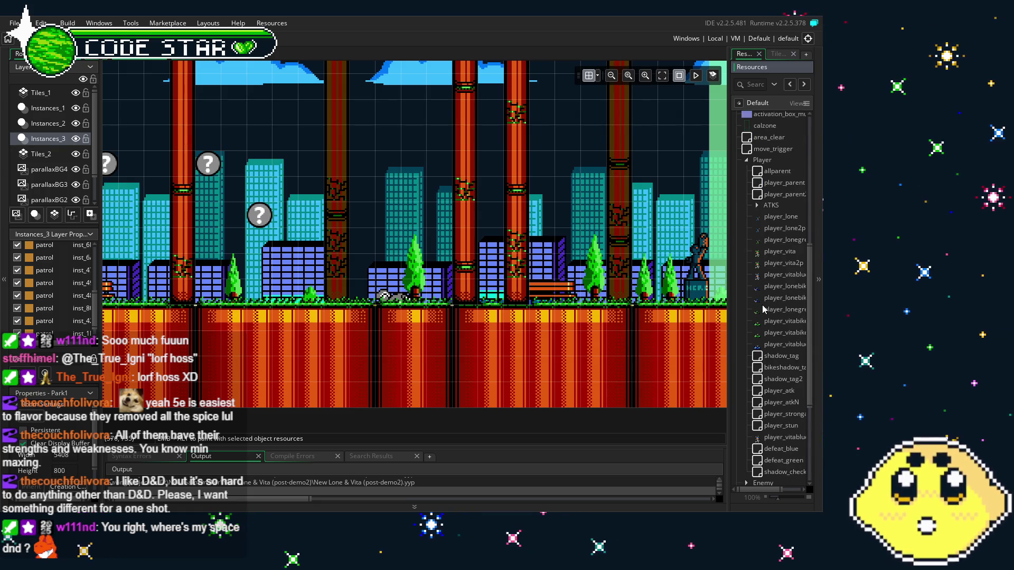
scroll(762, 309, "down", 3)
scroll(763, 309, "down", 2)
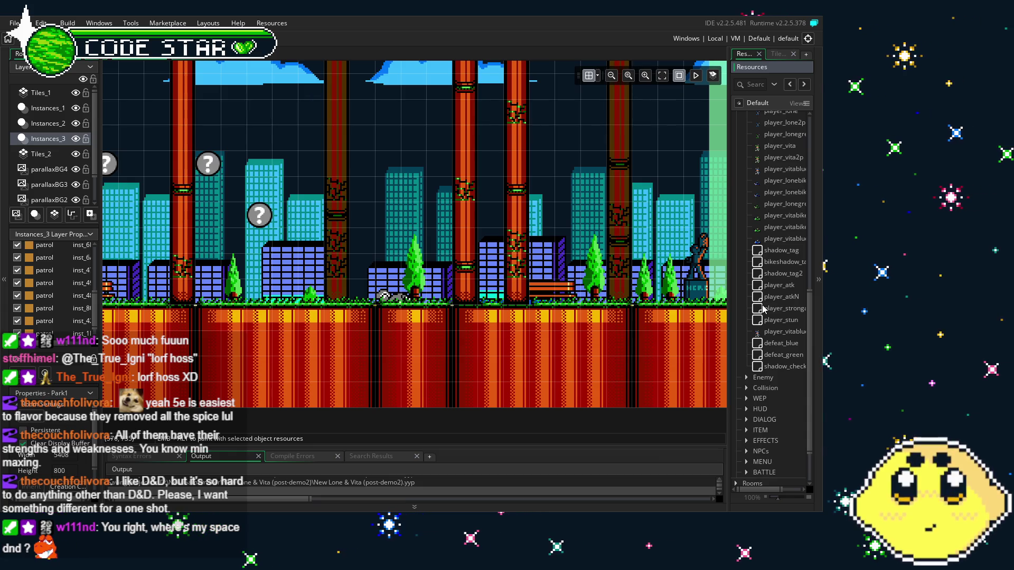
scroll(762, 310, "up", 3)
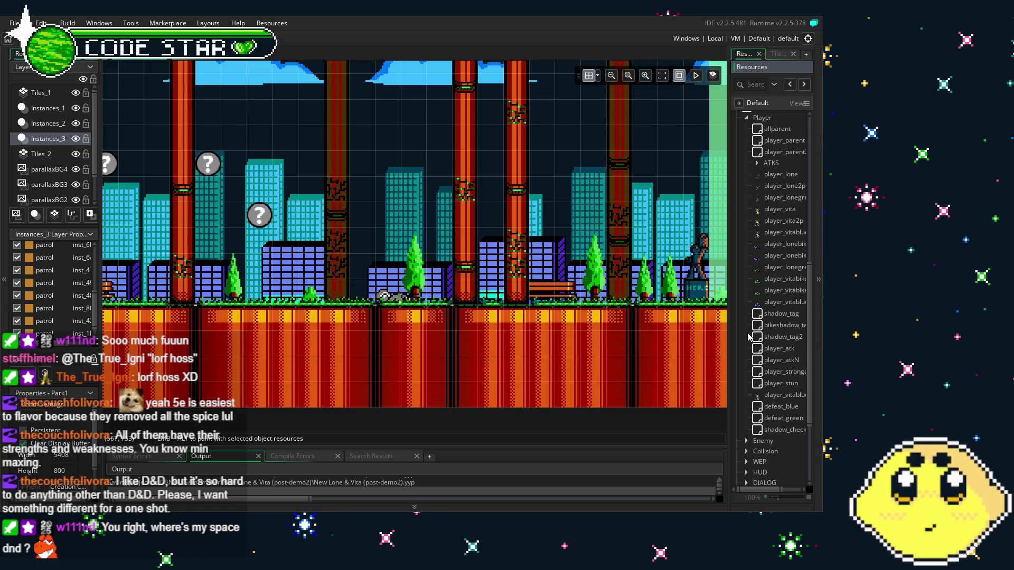
scroll(748, 338, "up", 4)
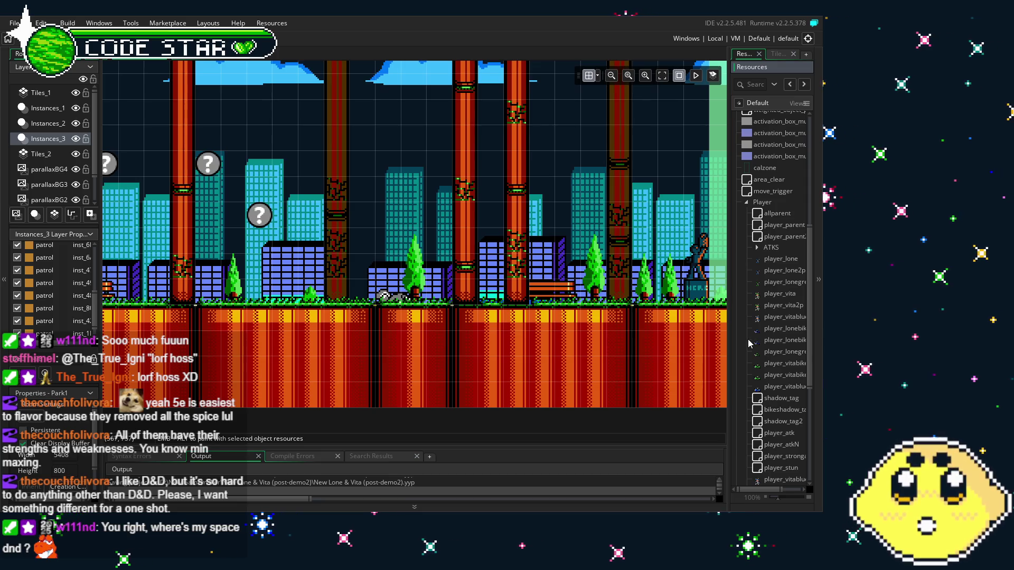
scroll(748, 342, "down", 4)
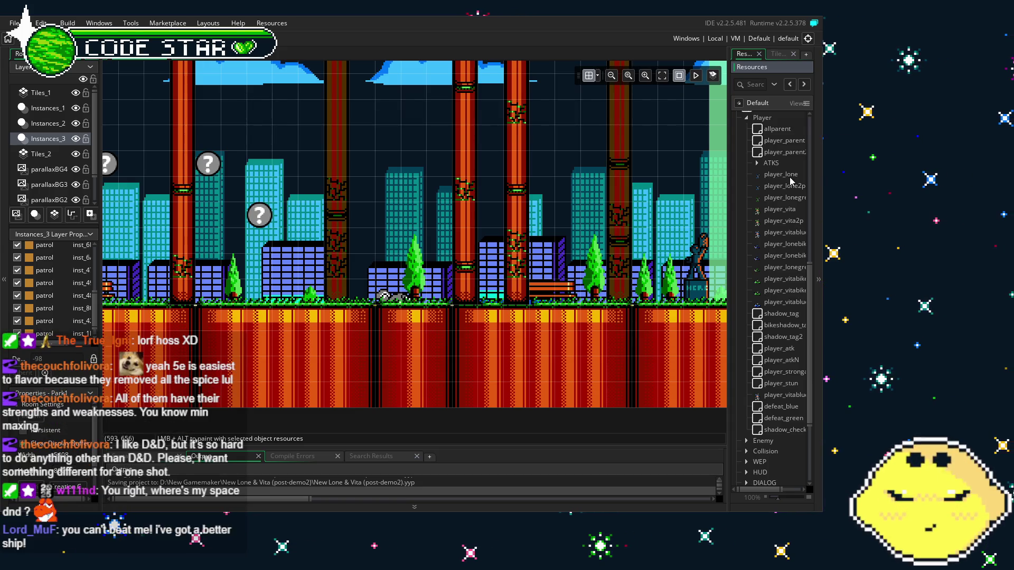
scroll(774, 267, "up", 3)
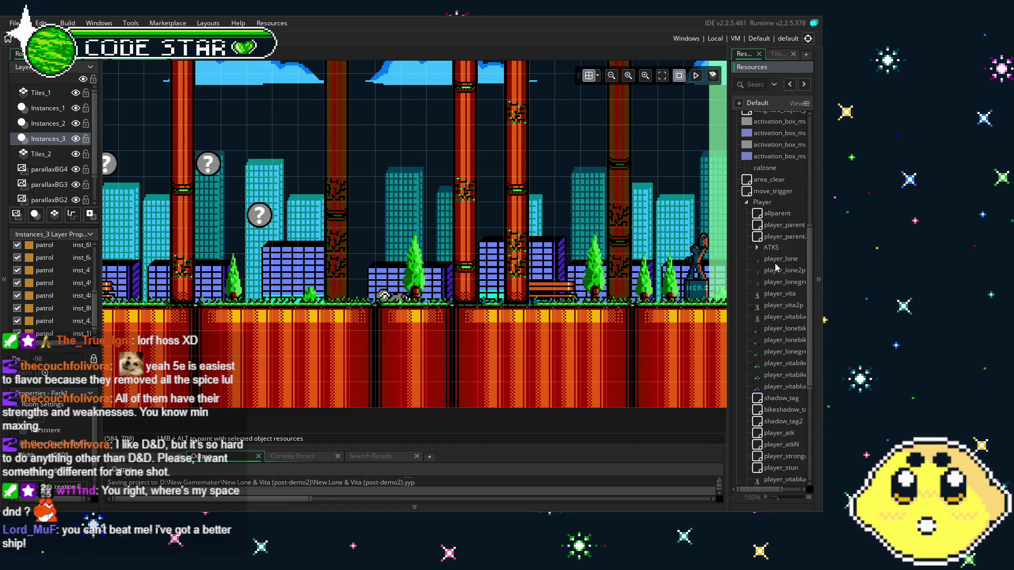
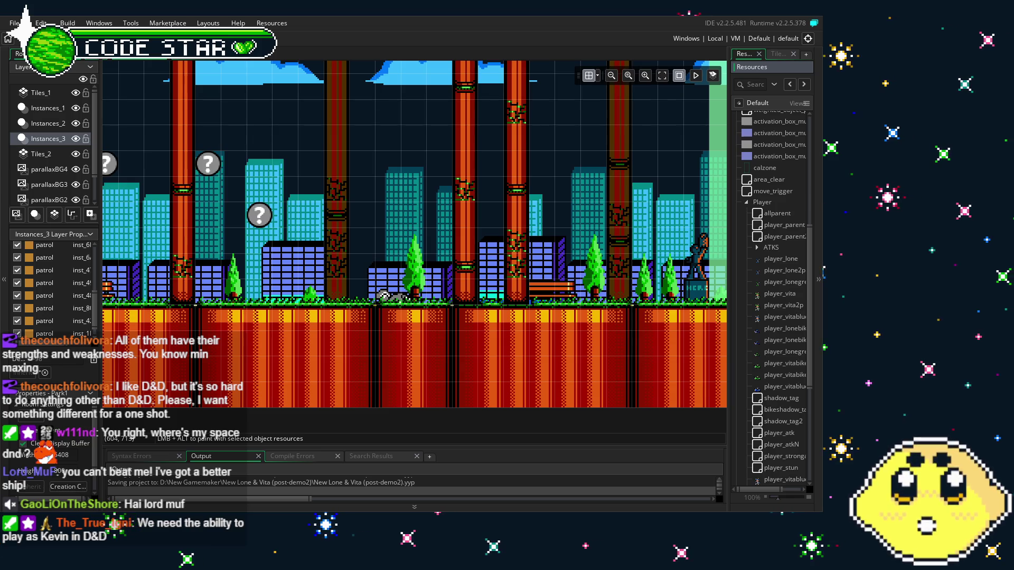
- Pan and zoom the room view across the pillars and the question blocks on the left
left_click_drag(331, 365, 231, 368)
left_click_drag(652, 322, 431, 339)
left_click_drag(306, 127, 567, 113)
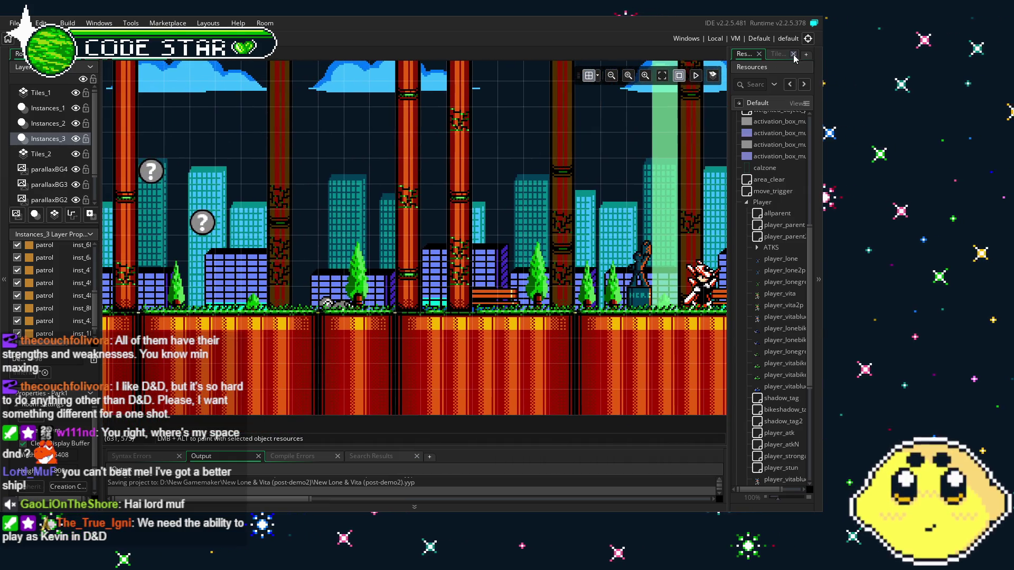
scroll(777, 283, "down", 5)
scroll(777, 284, "down", 1)
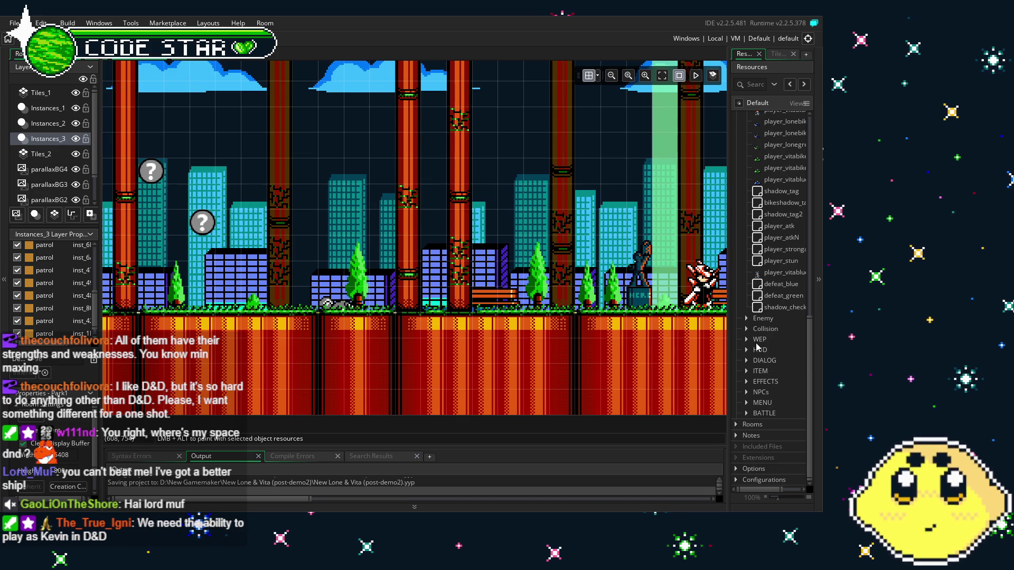
mouse_move(408, 355)
left_mouse_down()
mouse_move(453, 355)
mouse_move(374, 361)
left_mouse_up()
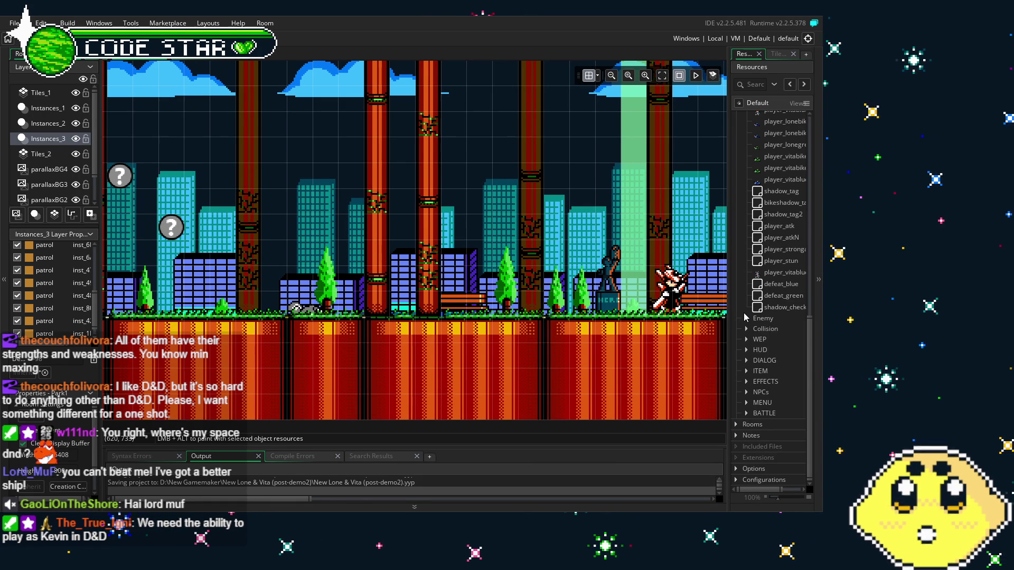
scroll(752, 346, "up", 4)
scroll(751, 346, "down", 4)
- Expand and collapse the Enemy resource group to browse its objects
left_click(750, 319)
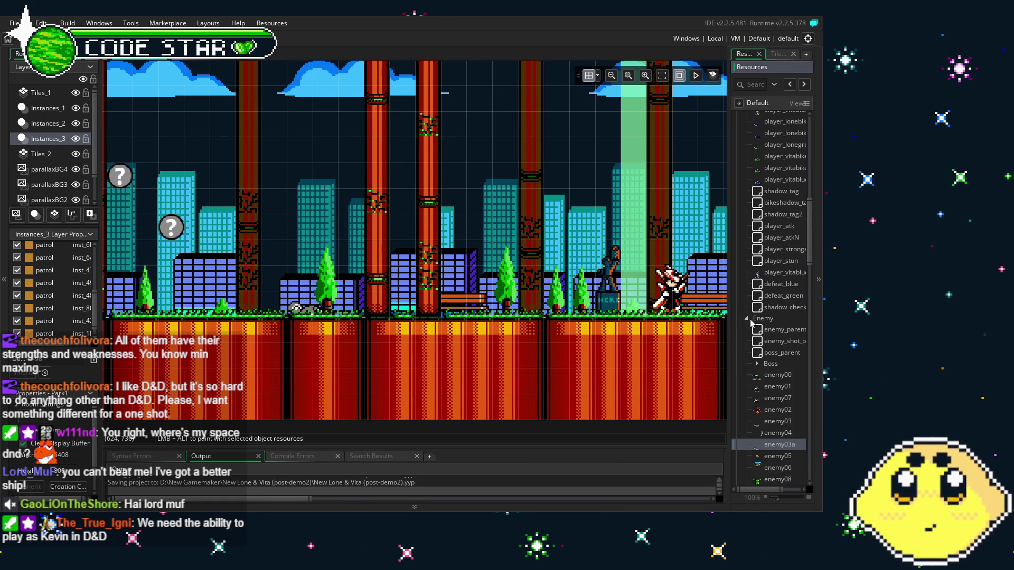
left_click(746, 319)
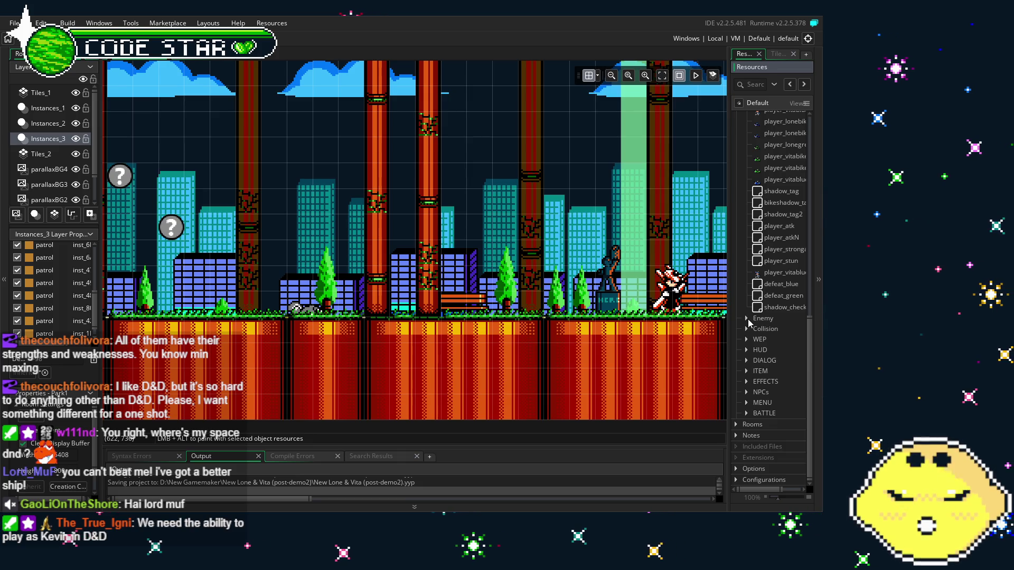
left_click(746, 319)
scroll(747, 319, "down", 3)
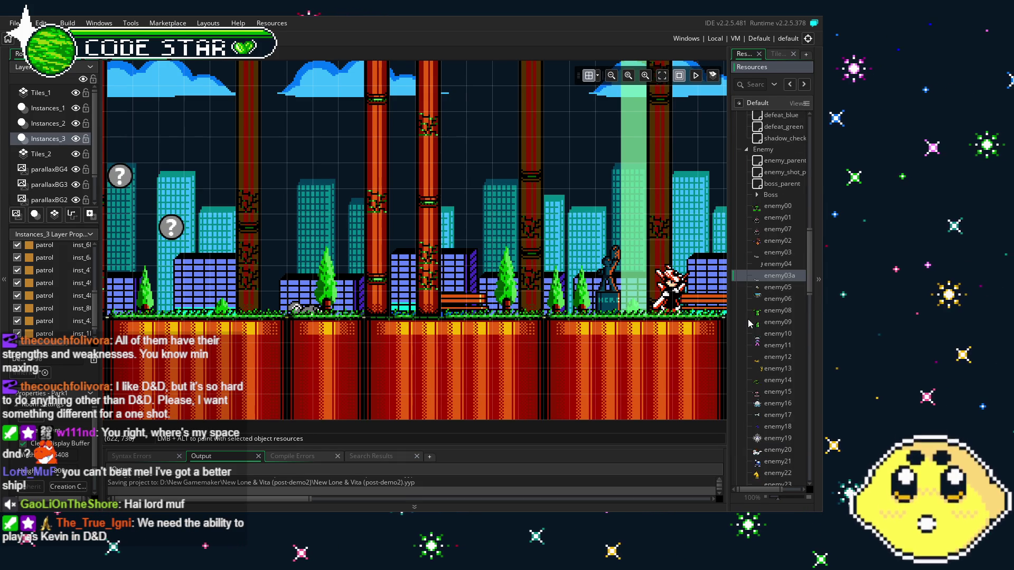
scroll(747, 319, "down", 5)
scroll(748, 318, "up", 2)
scroll(749, 323, "up", 6)
left_click(746, 319)
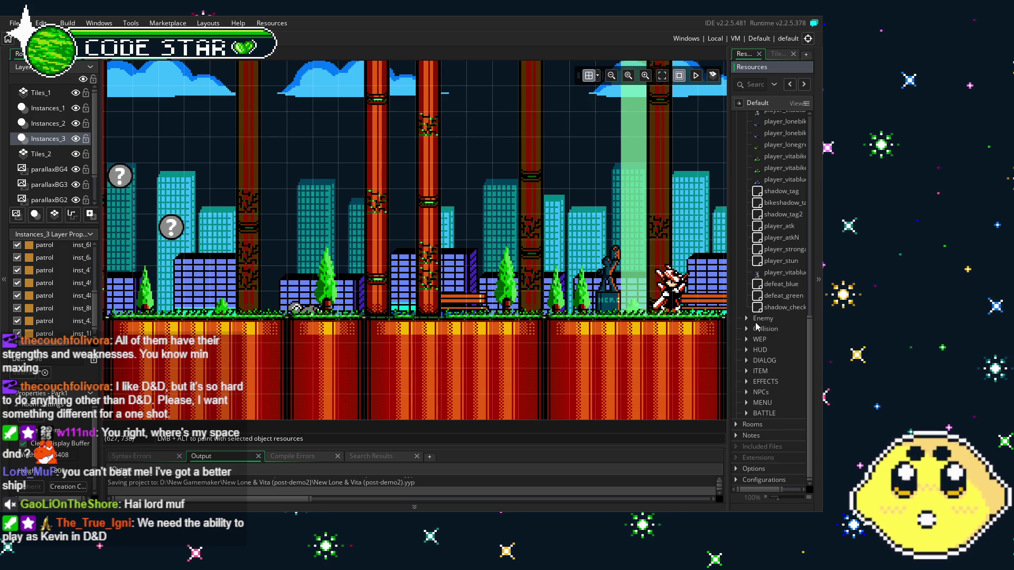
scroll(761, 345, "up", 2)
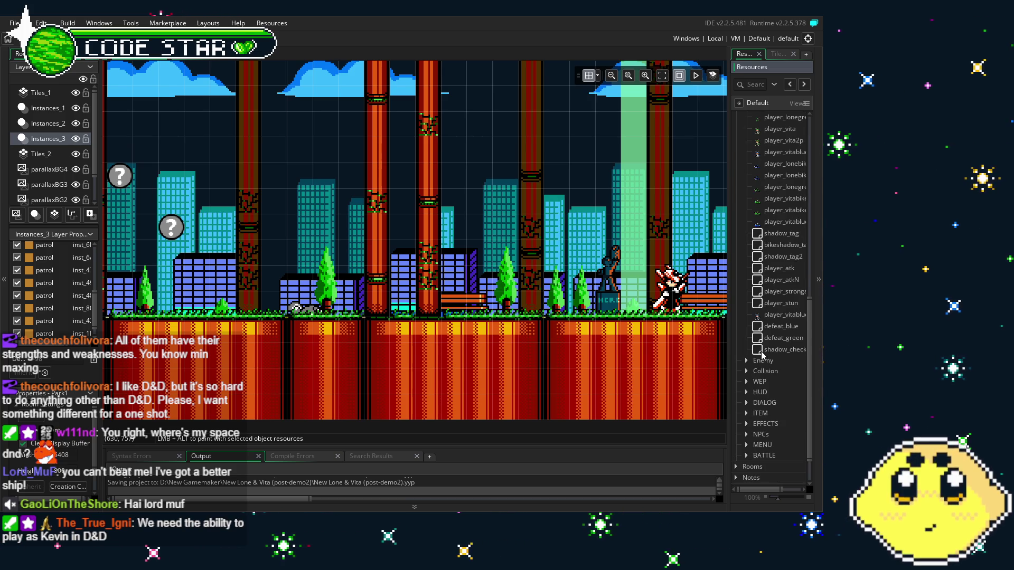
scroll(761, 354, "down", 2)
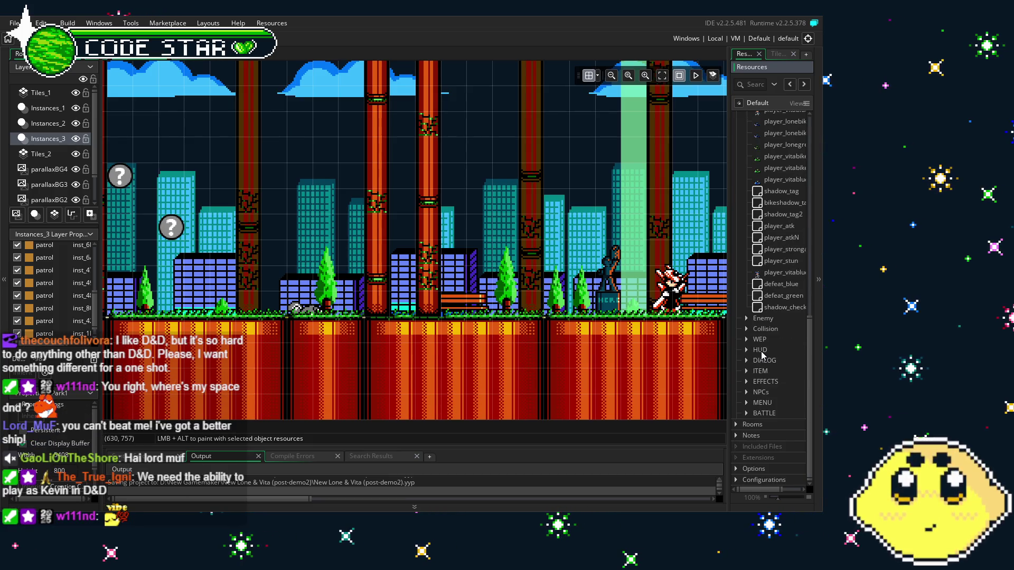
- Pan the room's left side and scroll through the expanded Enemy resource list
left_click_drag(336, 313, 389, 322)
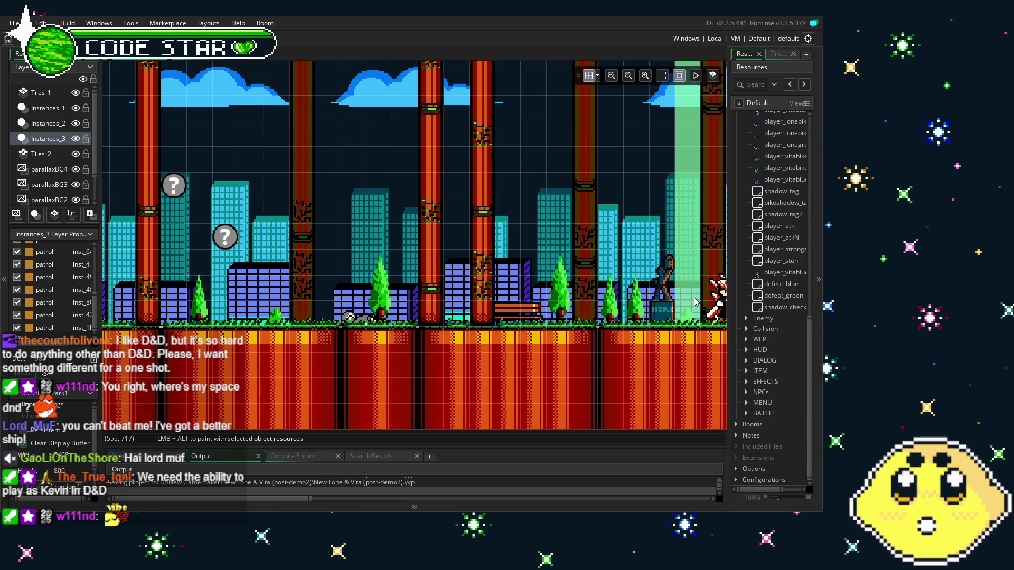
scroll(747, 332, "up", 4)
scroll(746, 332, "down", 2)
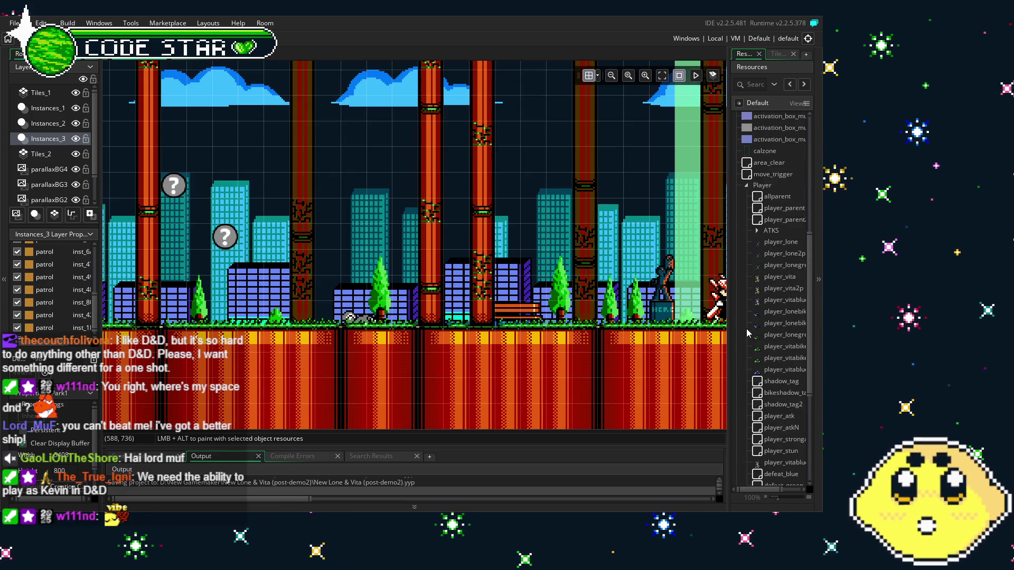
scroll(747, 332, "up", 3)
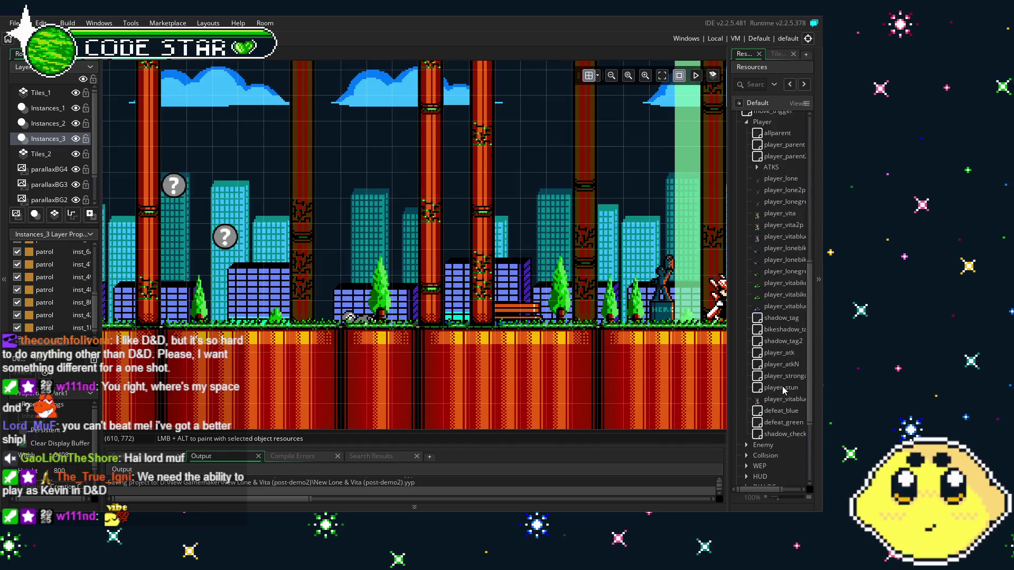
scroll(781, 385, "up", 4)
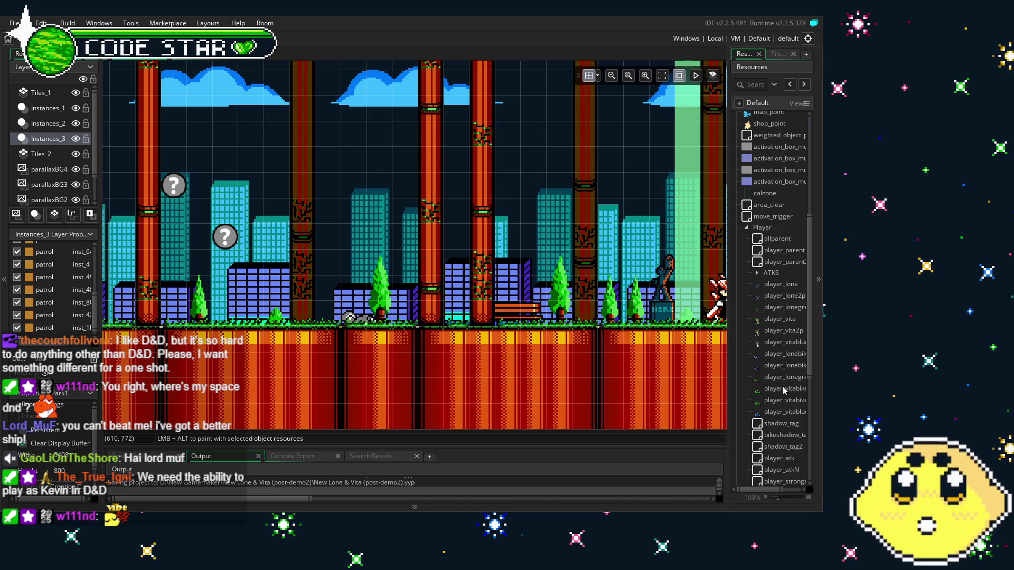
scroll(782, 385, "down", 5)
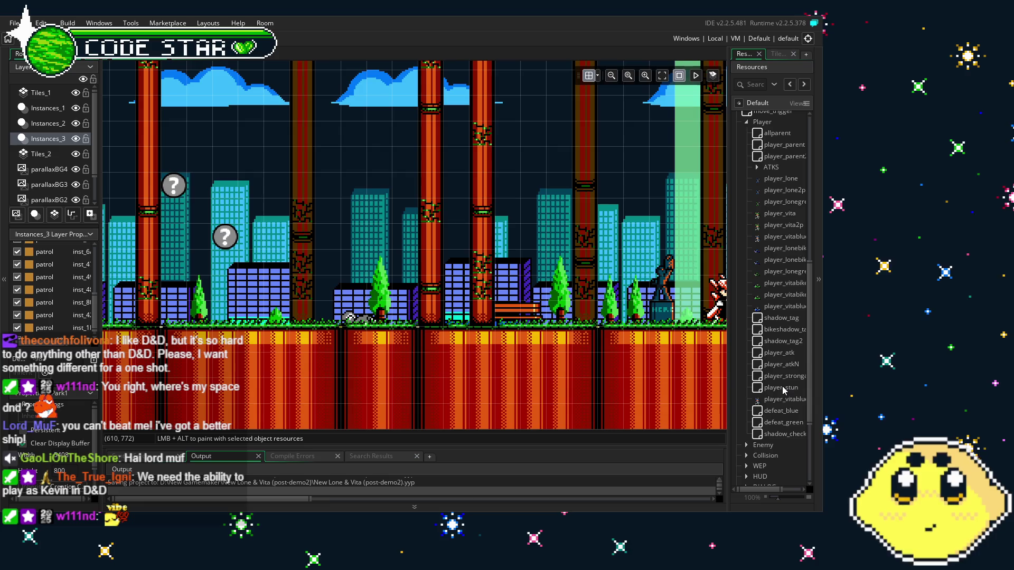
scroll(782, 386, "down", 3)
scroll(782, 386, "down", 3)
double_click(745, 319)
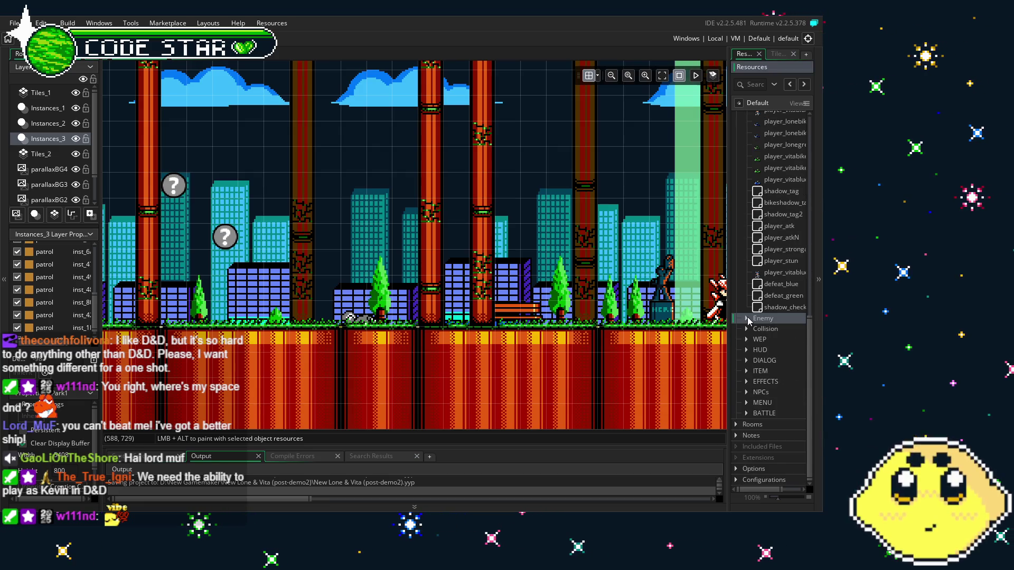
scroll(748, 348, "down", 3)
scroll(750, 357, "down", 2)
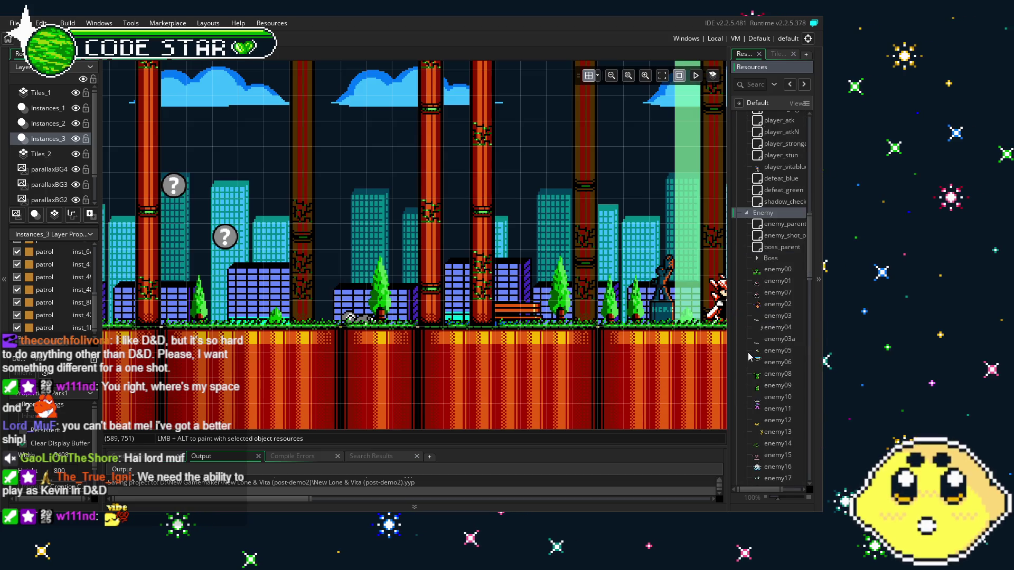
scroll(758, 344, "down", 5)
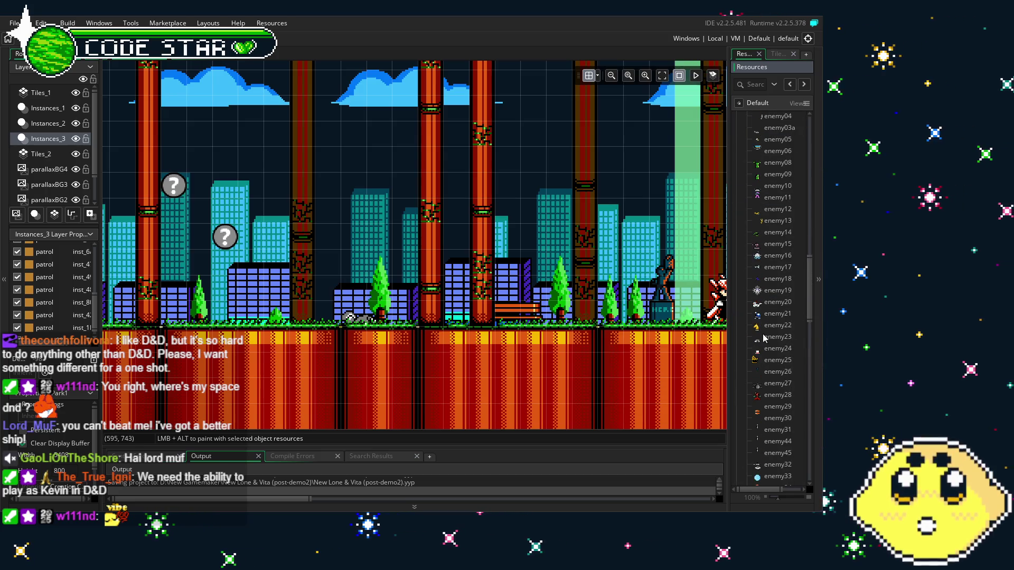
left_click_drag(810, 295, 821, 388)
scroll(776, 370, "down", 10)
scroll(776, 296, "up", 5)
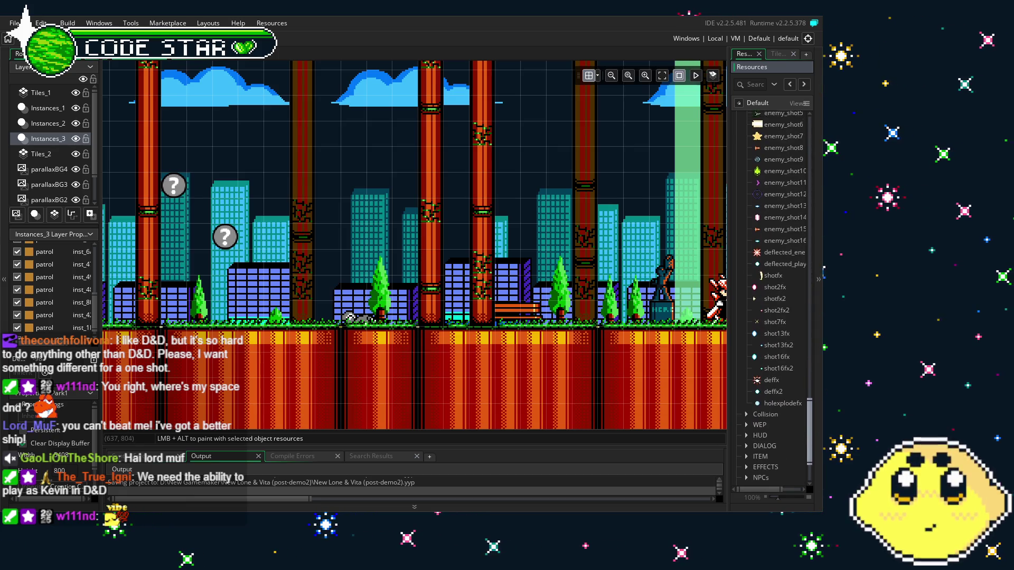
scroll(779, 299, "up", 15)
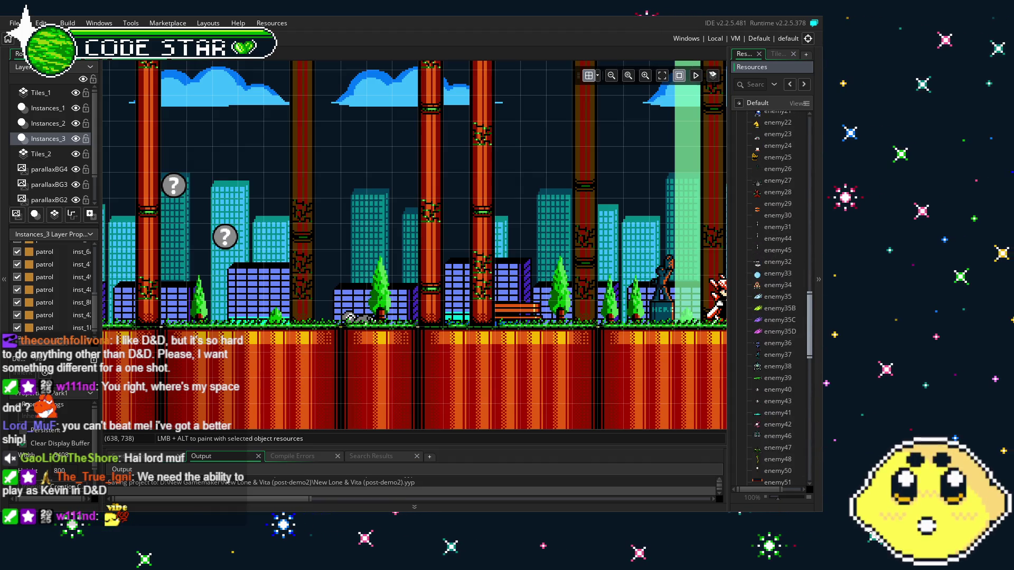
left_click_drag(809, 339, 817, 438)
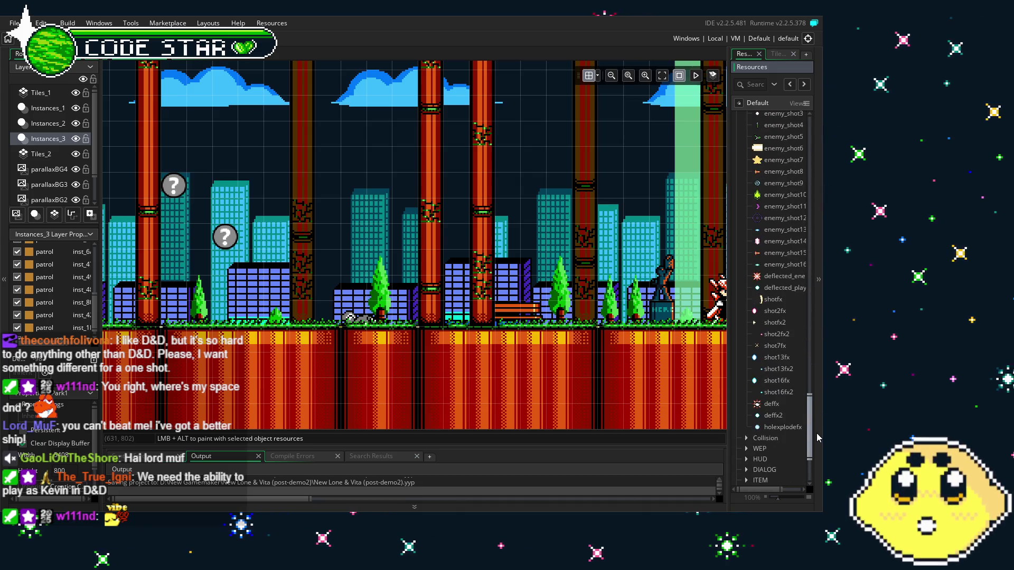
left_click_drag(817, 433, 820, 211)
- Select the patrol object from Collision and place markers beside the bench and near the left pillar
left_click(746, 160)
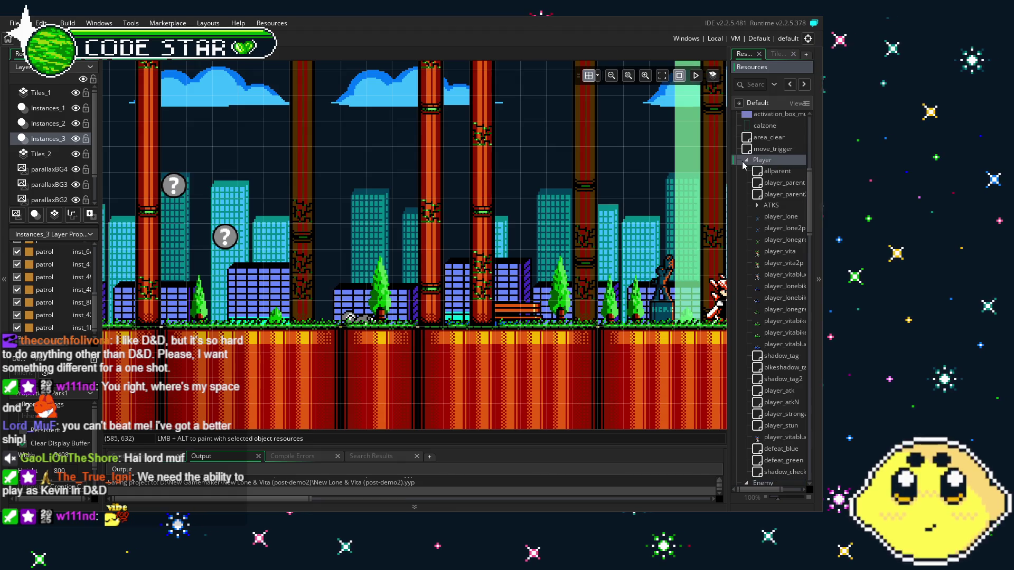
left_click(747, 170)
left_click(747, 171)
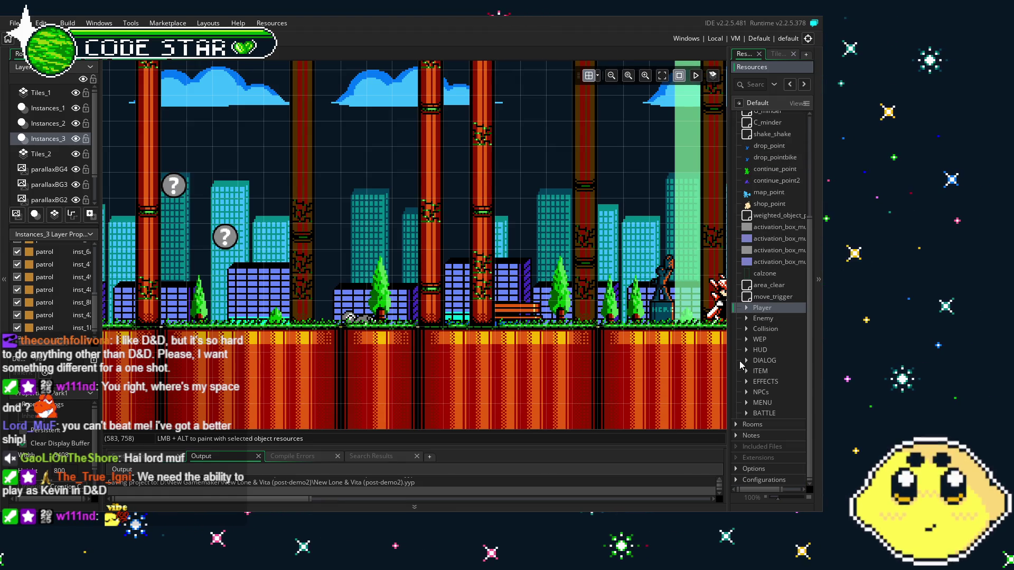
left_click(747, 329)
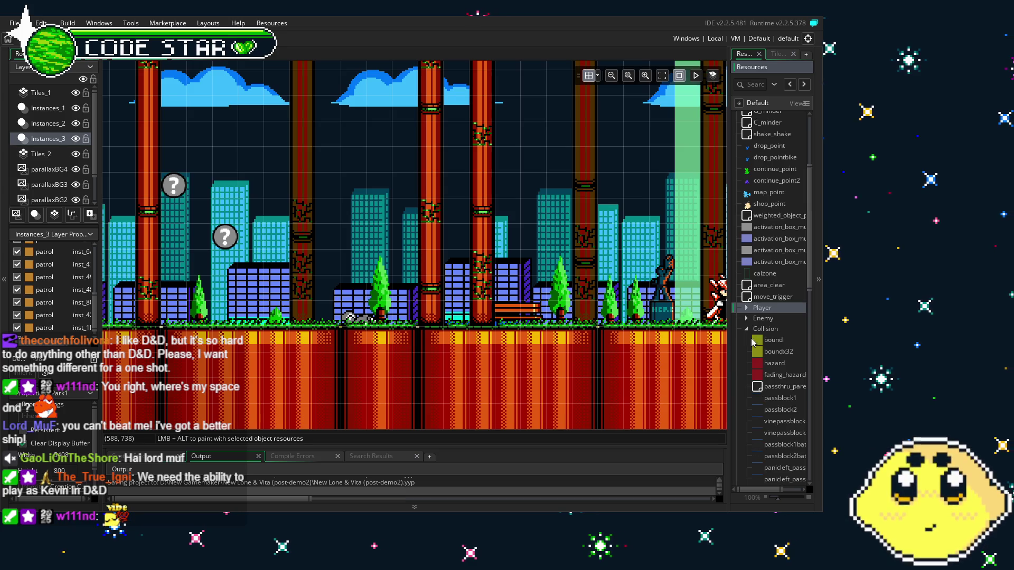
scroll(776, 377, "down", 5)
left_click(772, 342)
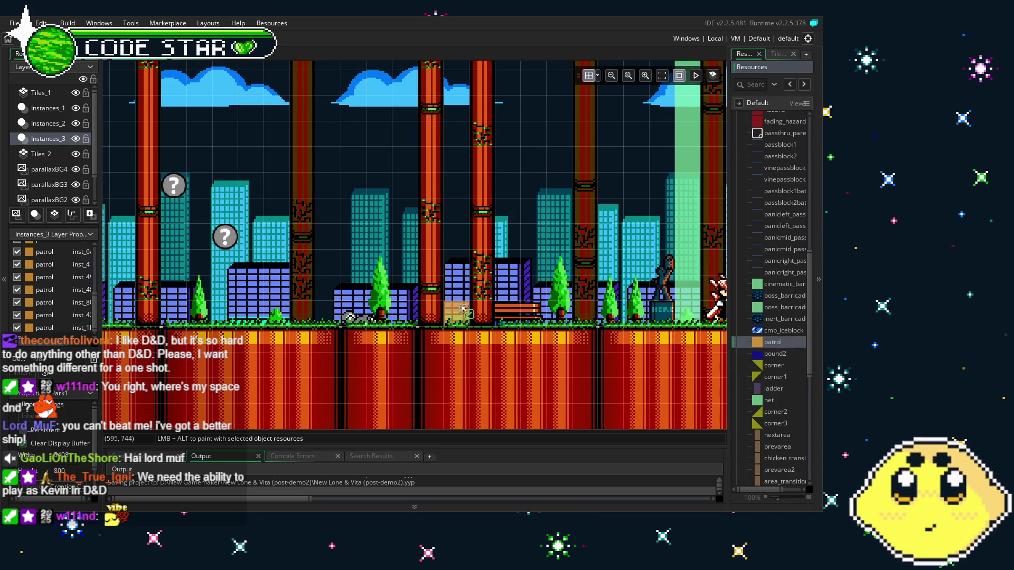
left_click(559, 311, "alt")
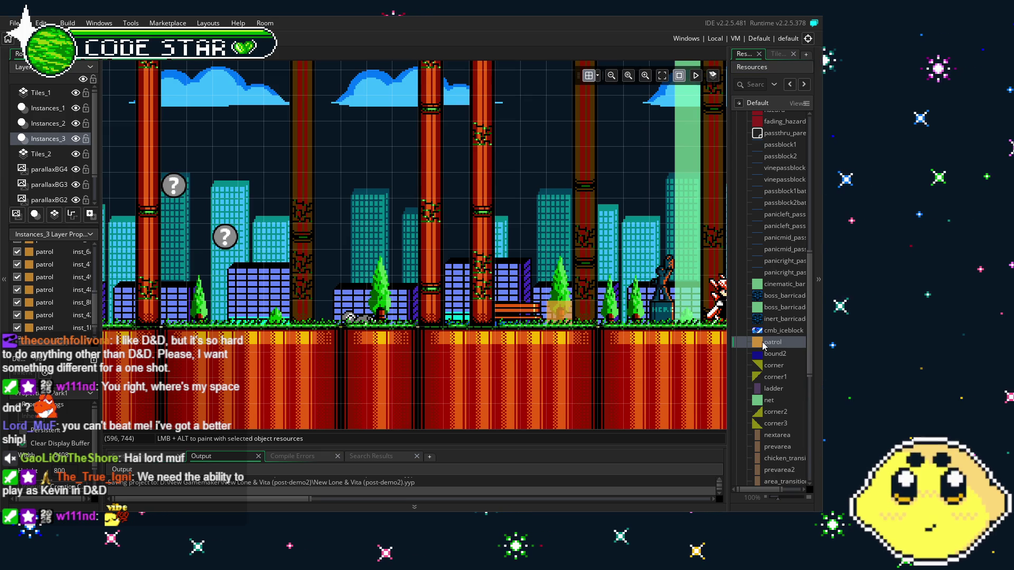
left_click(762, 344)
left_click(180, 308, "alt")
mouse_move(204, 305)
left_mouse_down()
mouse_move(166, 305)
mouse_move(300, 203)
left_mouse_up()
left_click_drag(392, 281, 485, 274)
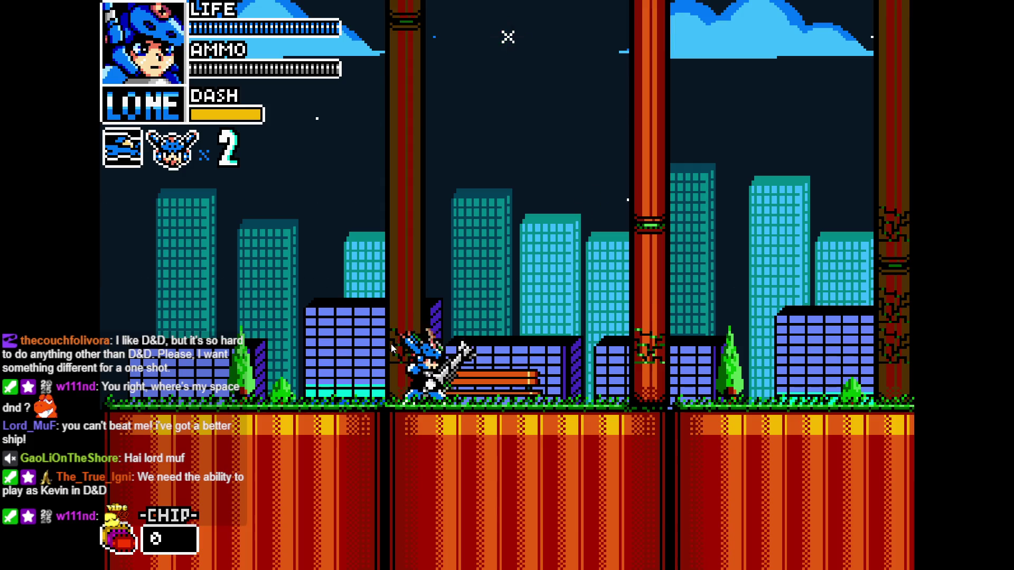
- Run the character right past the pillars into the arrival cutscene and skip it
key("Right")
key("Left")
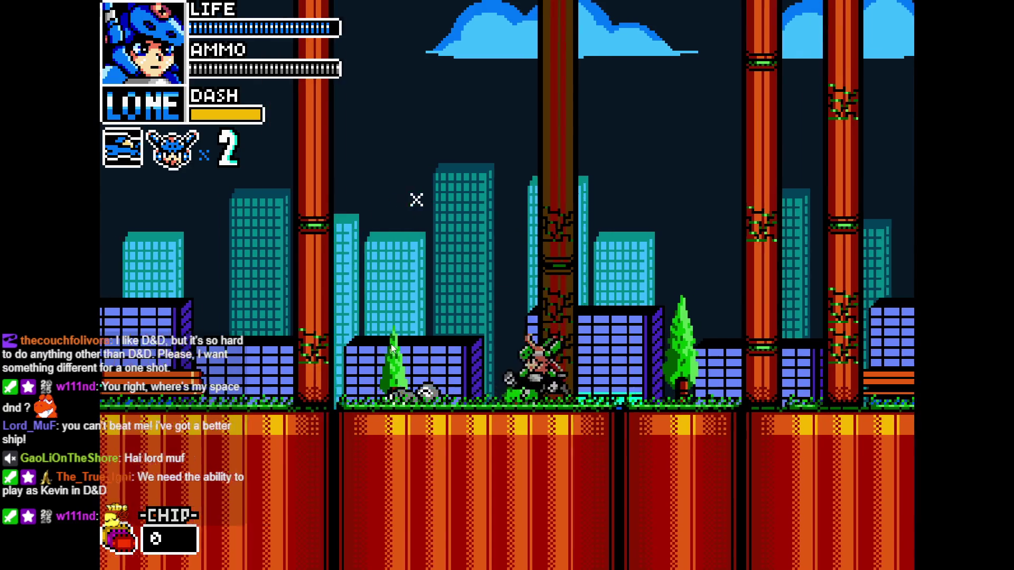
key("Right")
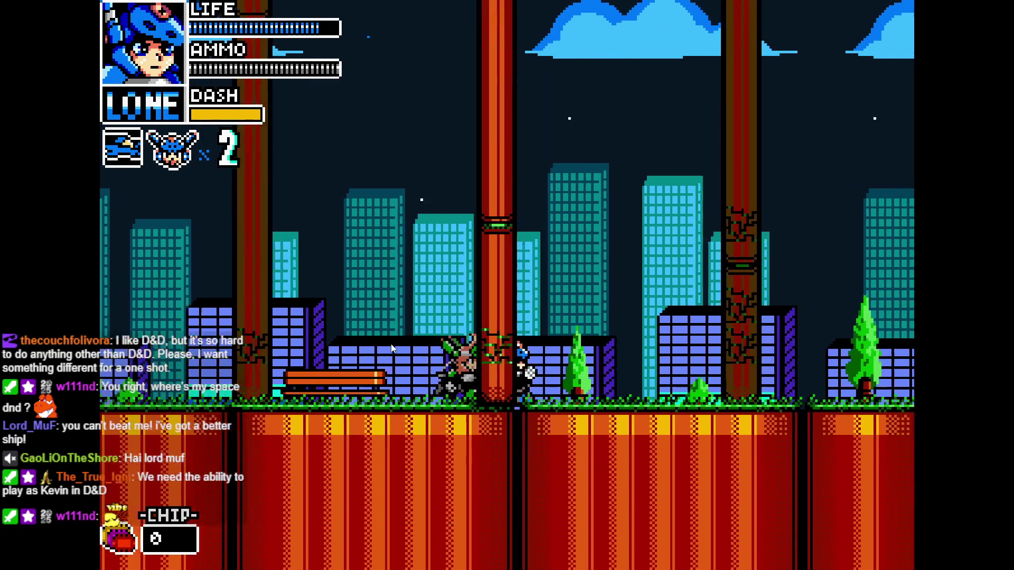
key("Right")
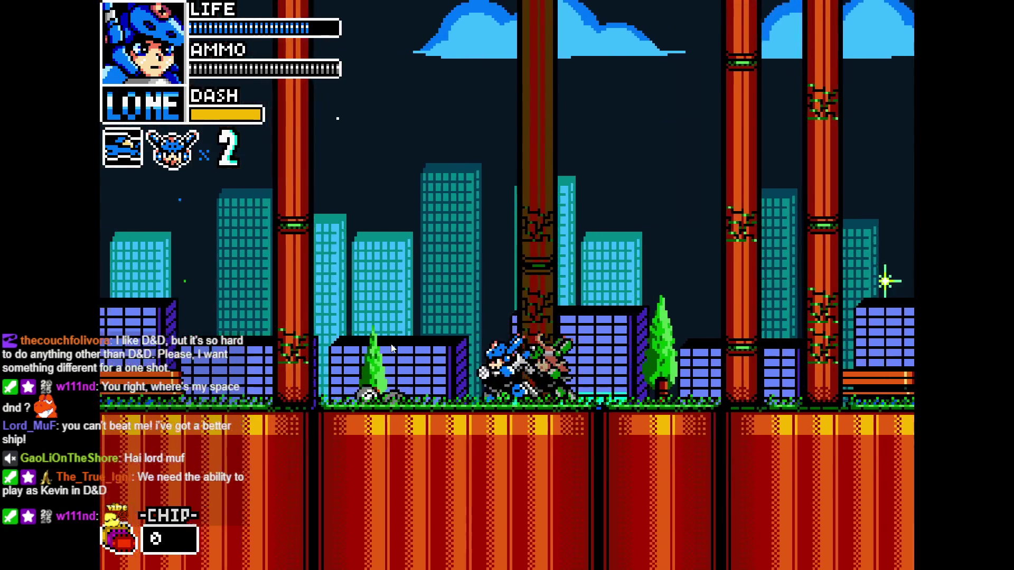
key("Right")
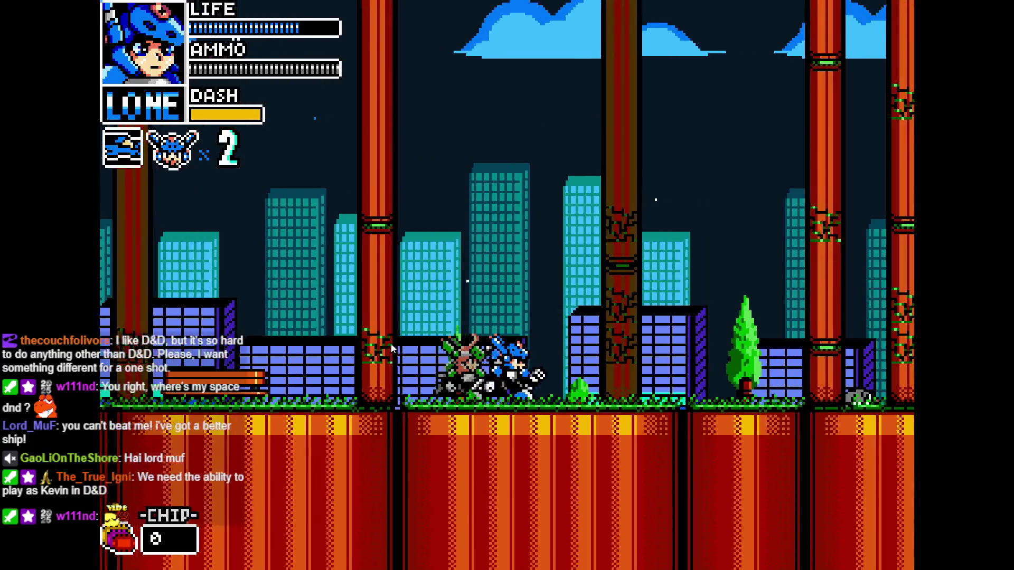
key("Right")
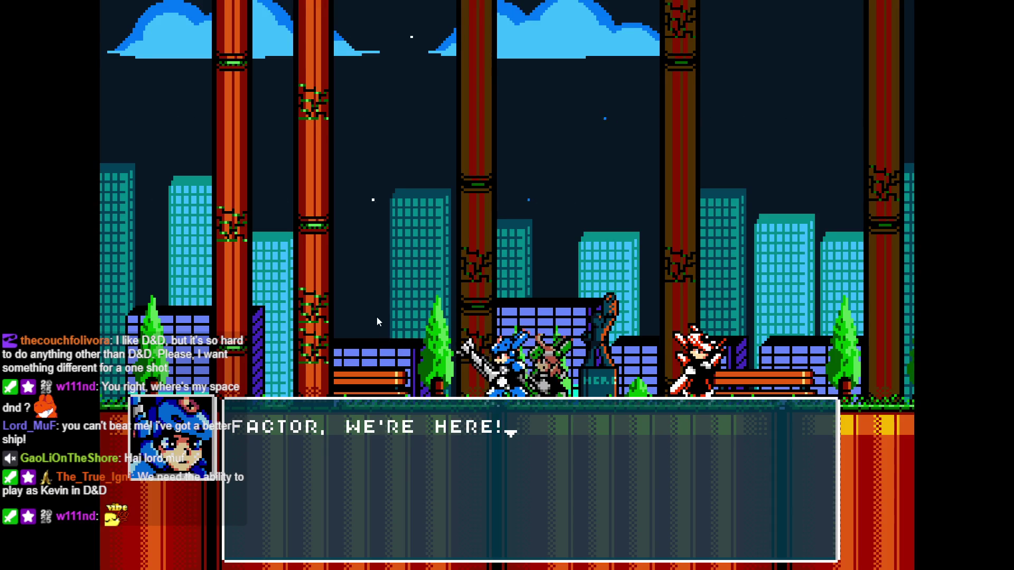
key("z")
key("Return")
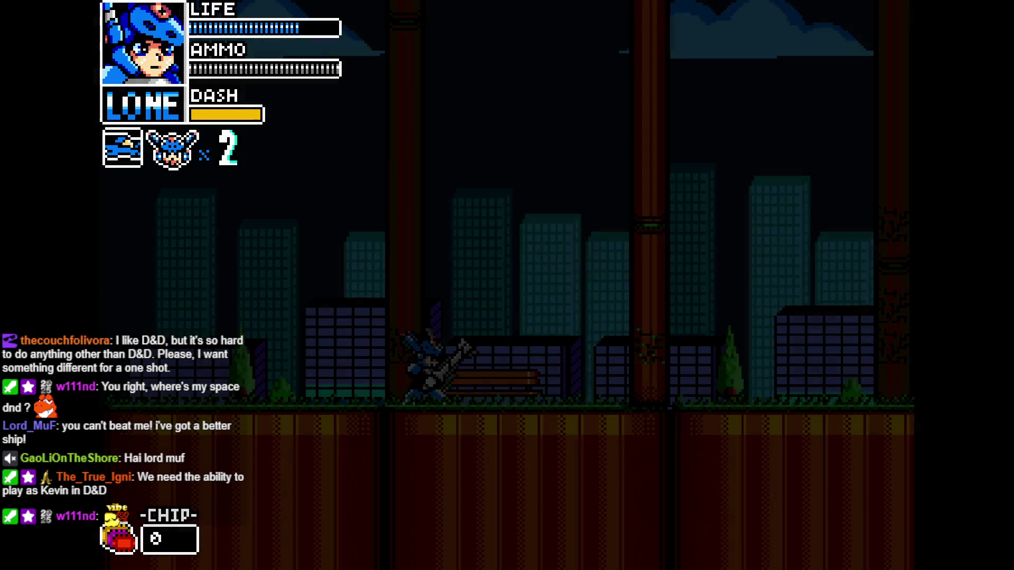
- Keep running and jumping right, attack the nearby enemy, then quit the game with Escape
key("Right")
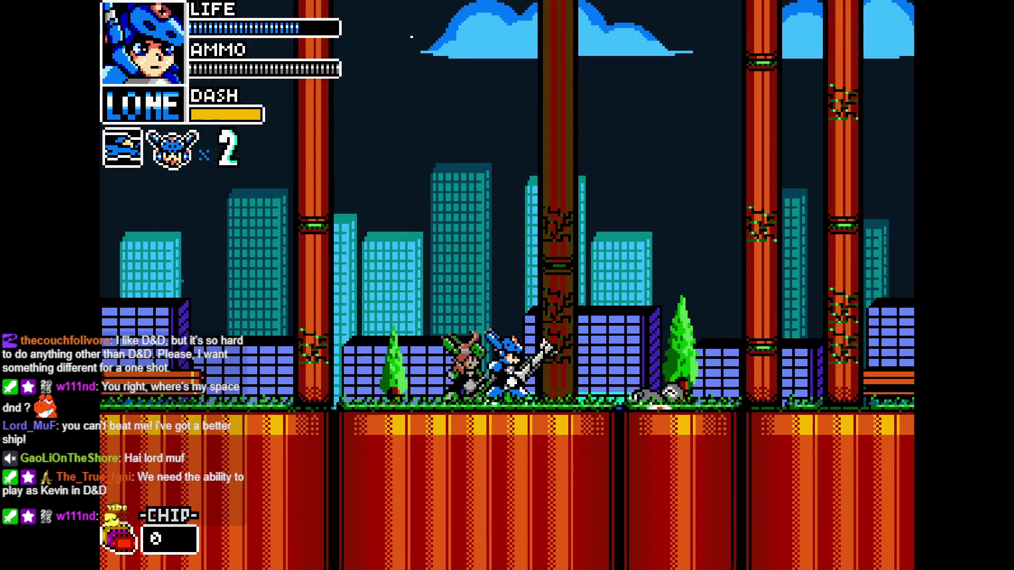
key("Right")
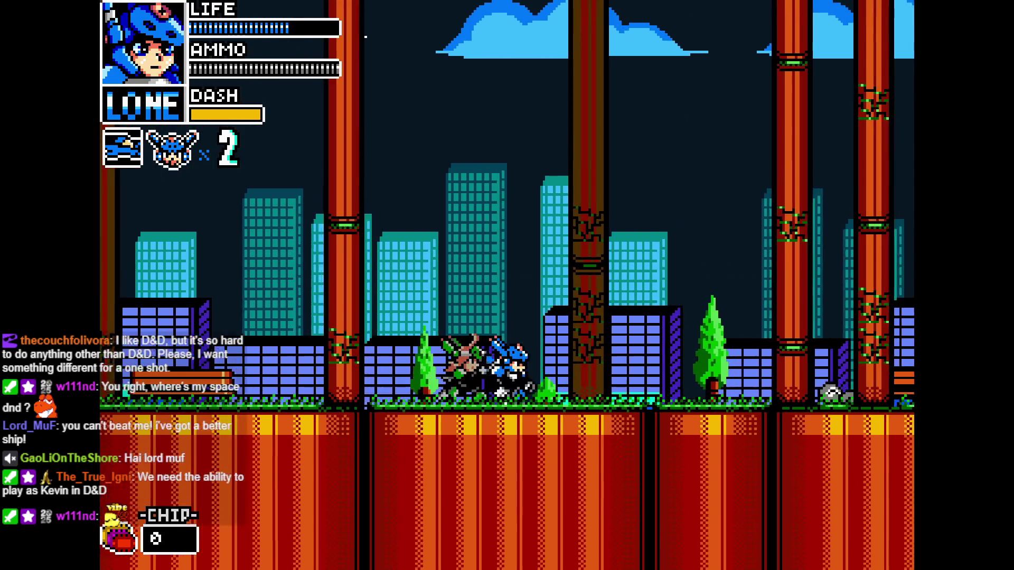
key("z")
key("Right")
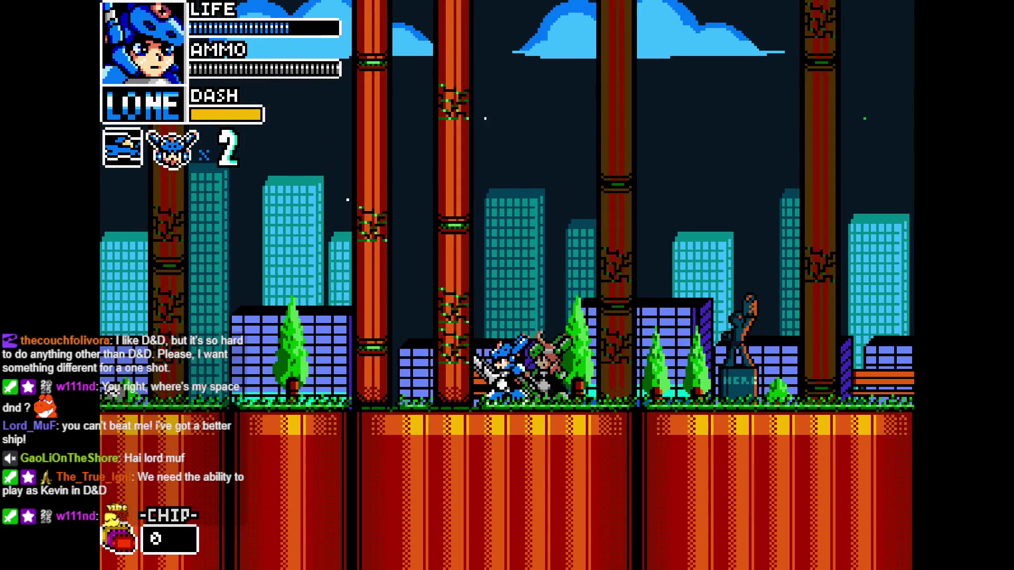
key("Right")
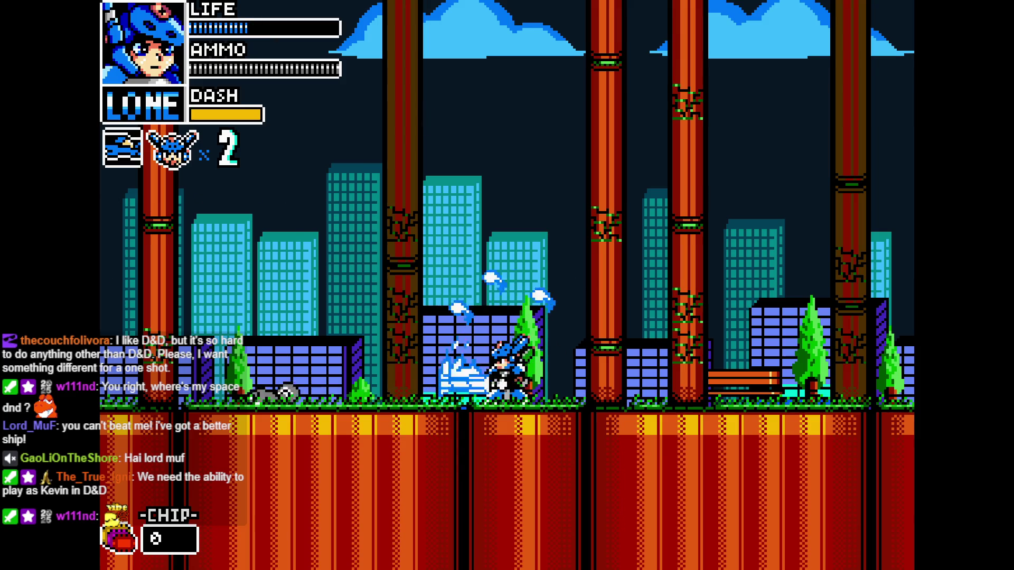
key("Right")
key("z")
key("Right")
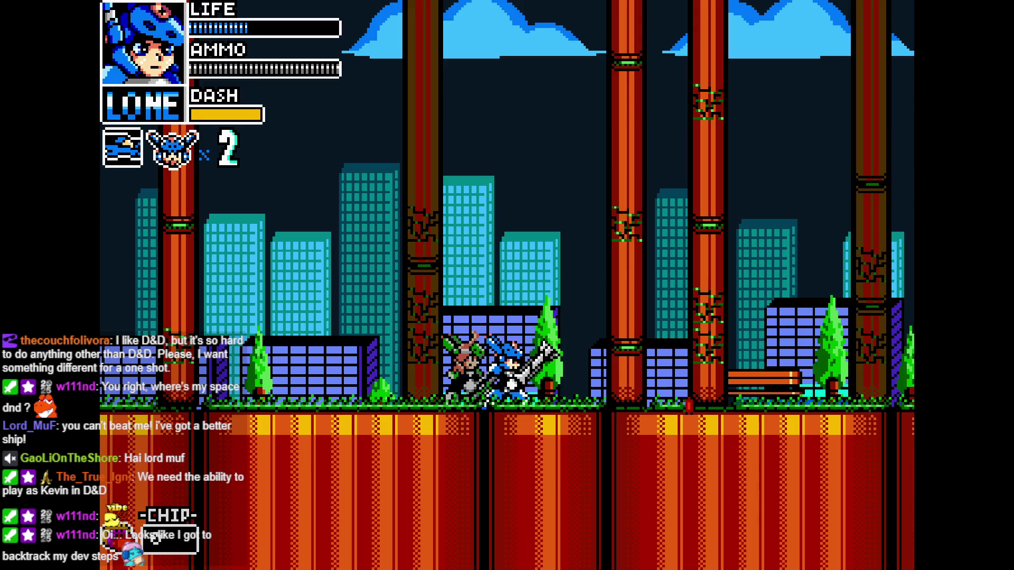
key("Escape")
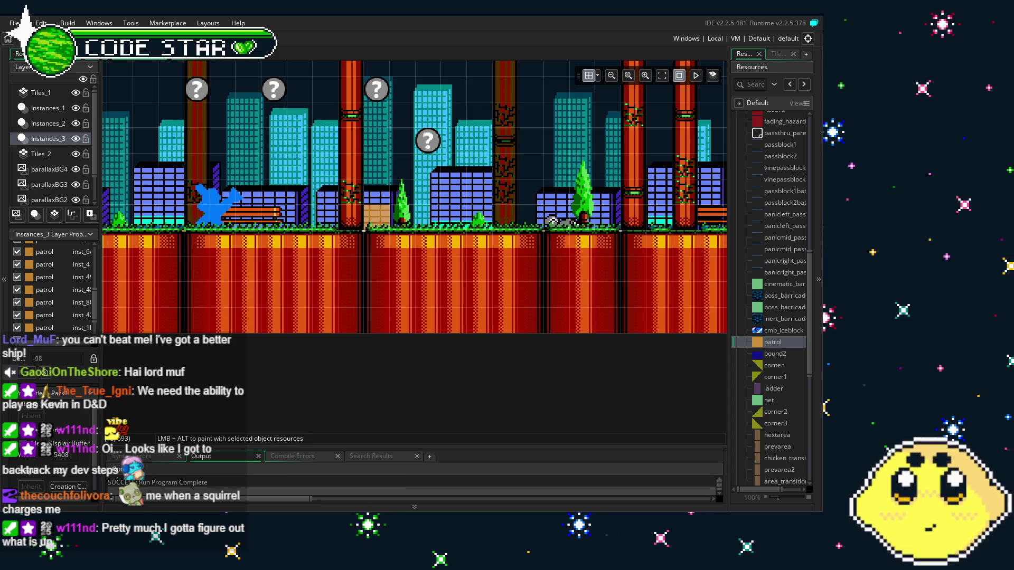
mouse_move(414, 200)
left_mouse_down()
mouse_move(339, 234)
mouse_move(358, 261)
left_mouse_up()
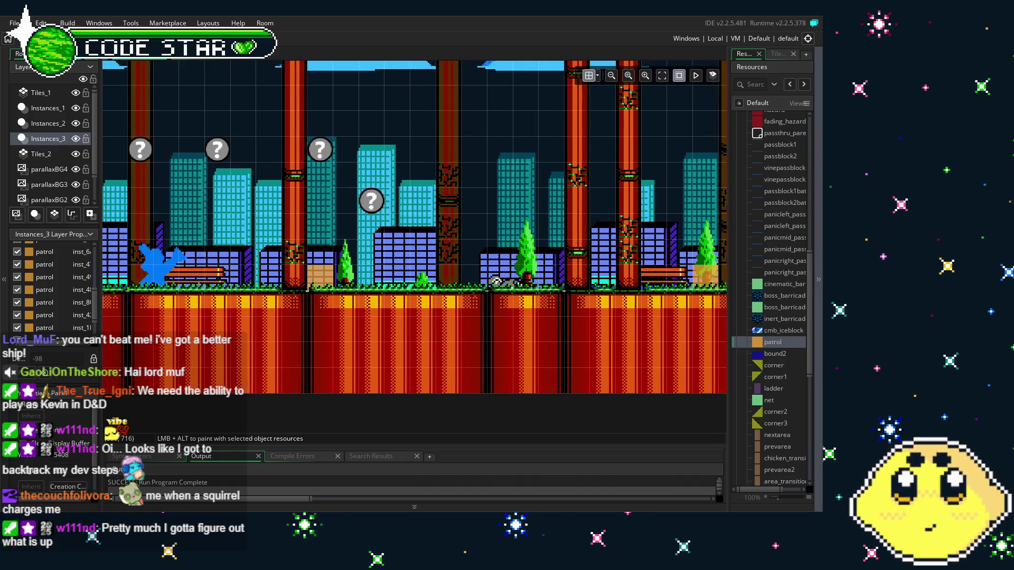
left_click_drag(309, 330, 355, 384)
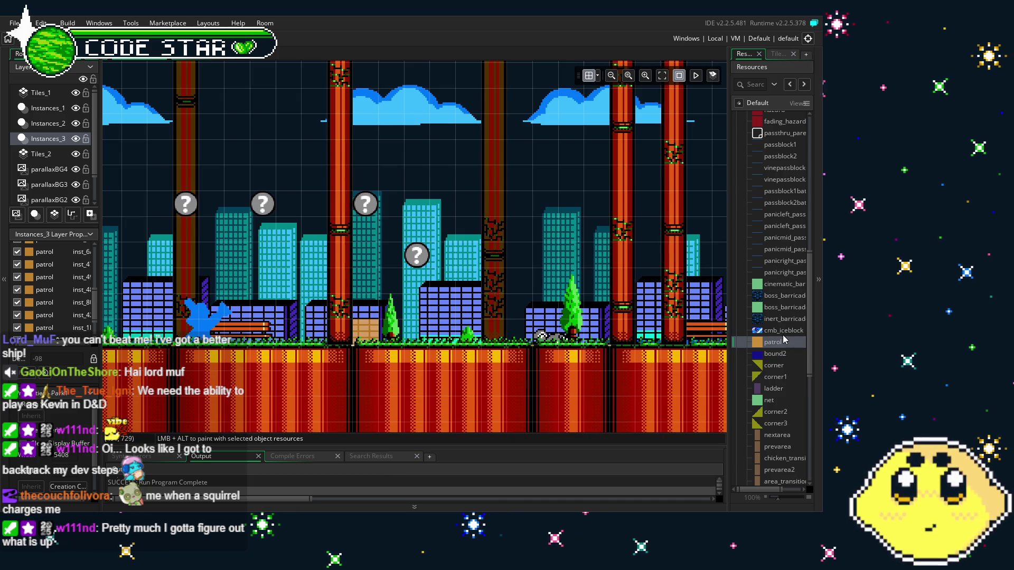
scroll(784, 339, "down", 8)
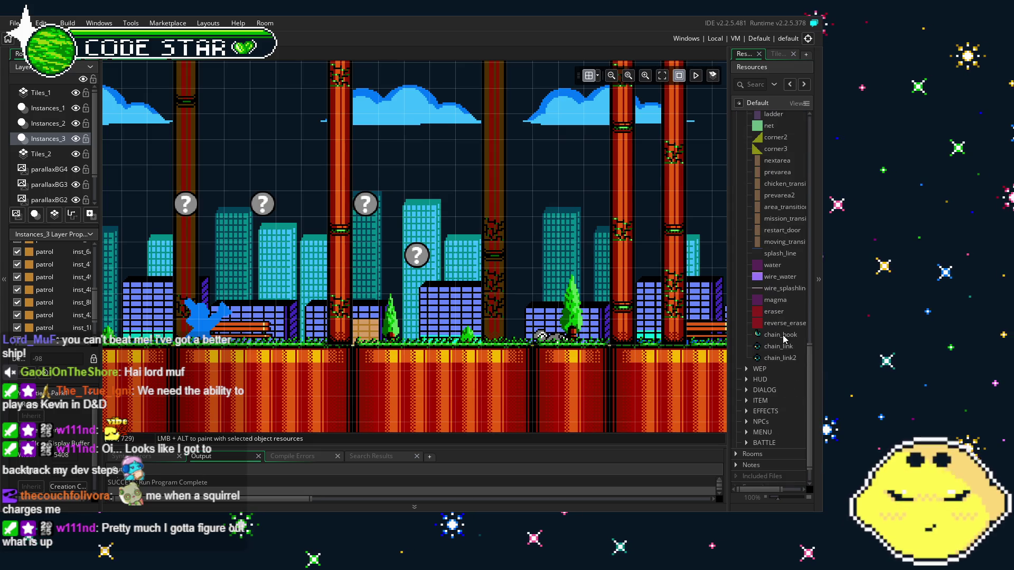
scroll(783, 338, "up", 2)
scroll(783, 339, "up", 7)
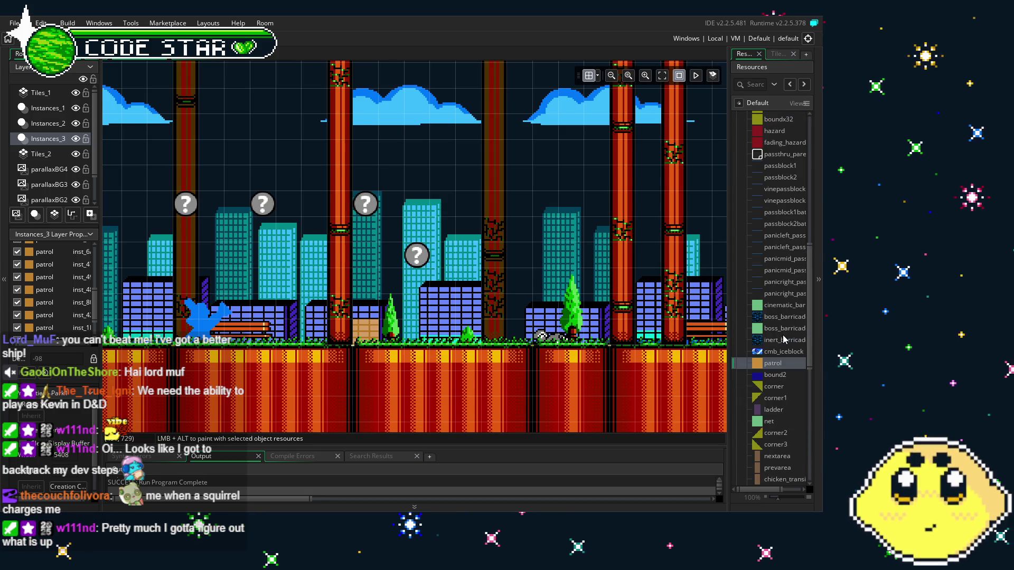
scroll(620, 359, "right", 5)
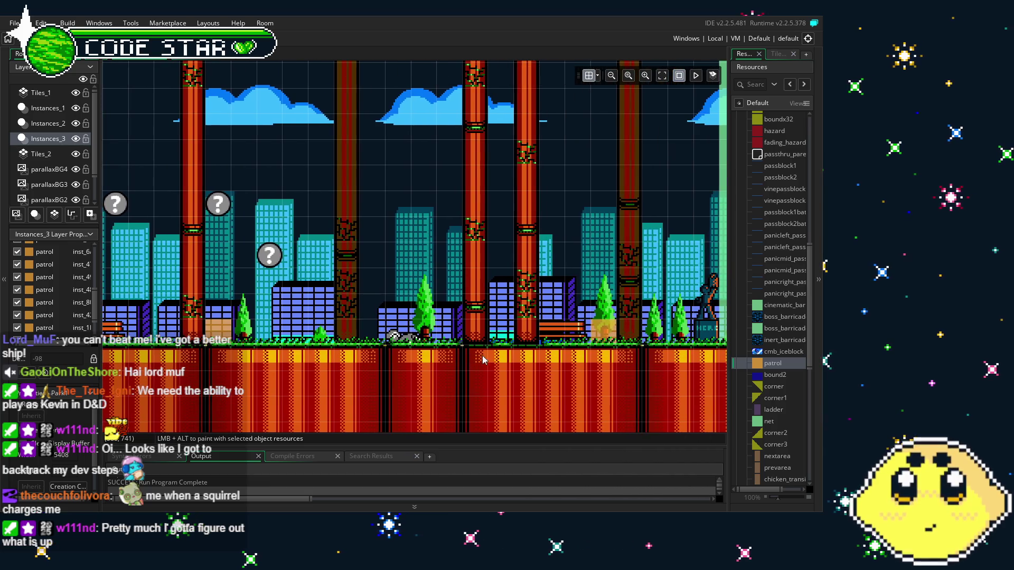
scroll(768, 405, "down", 5)
scroll(768, 405, "down", 6)
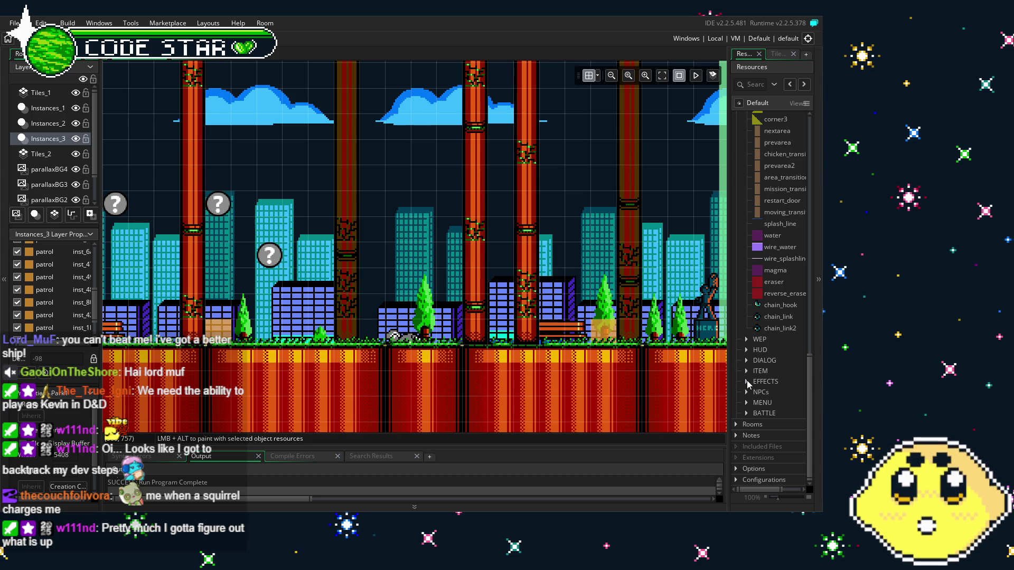
scroll(747, 384, "up", 4)
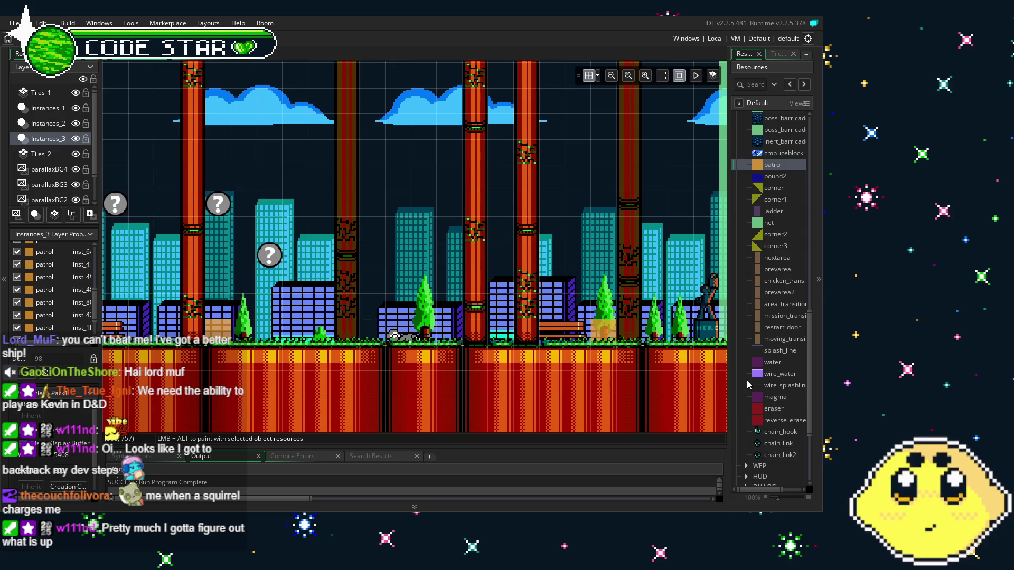
scroll(747, 383, "up", 3)
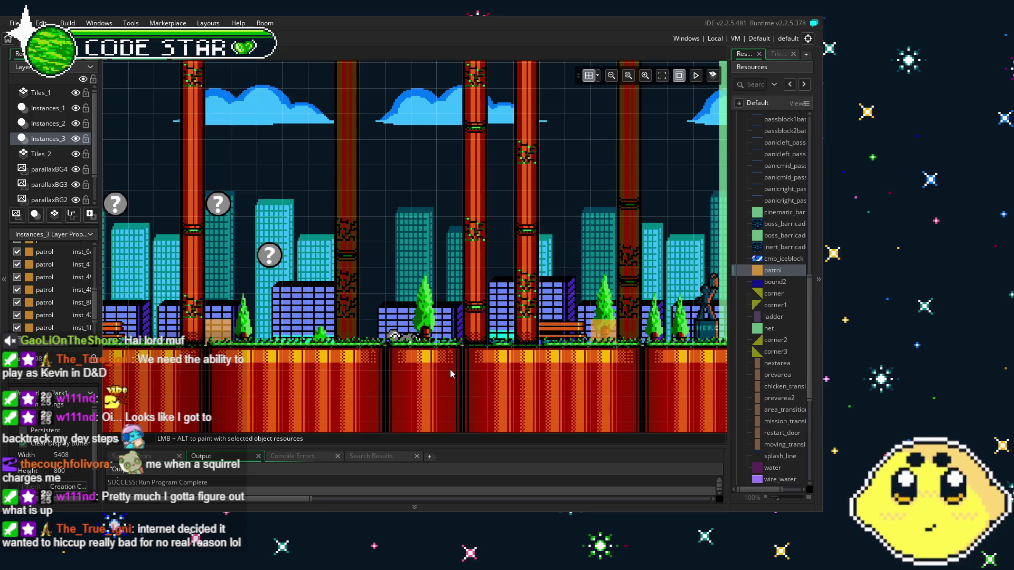
scroll(534, 388, "right", 2)
scroll(533, 388, "right", 3)
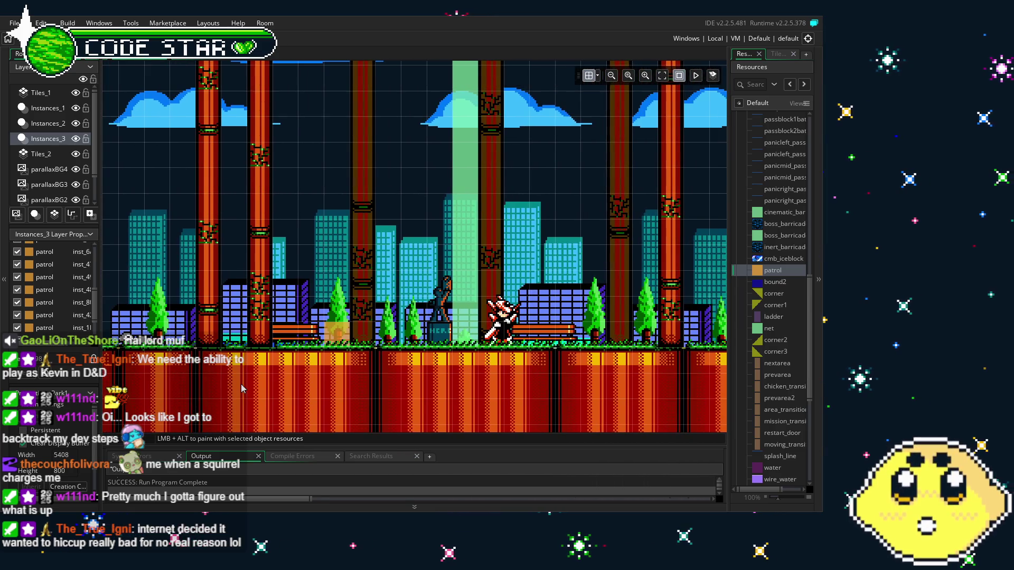
scroll(399, 359, "left", 4)
scroll(399, 359, "down", 1)
scroll(400, 358, "left", 1)
scroll(399, 358, "up", 1)
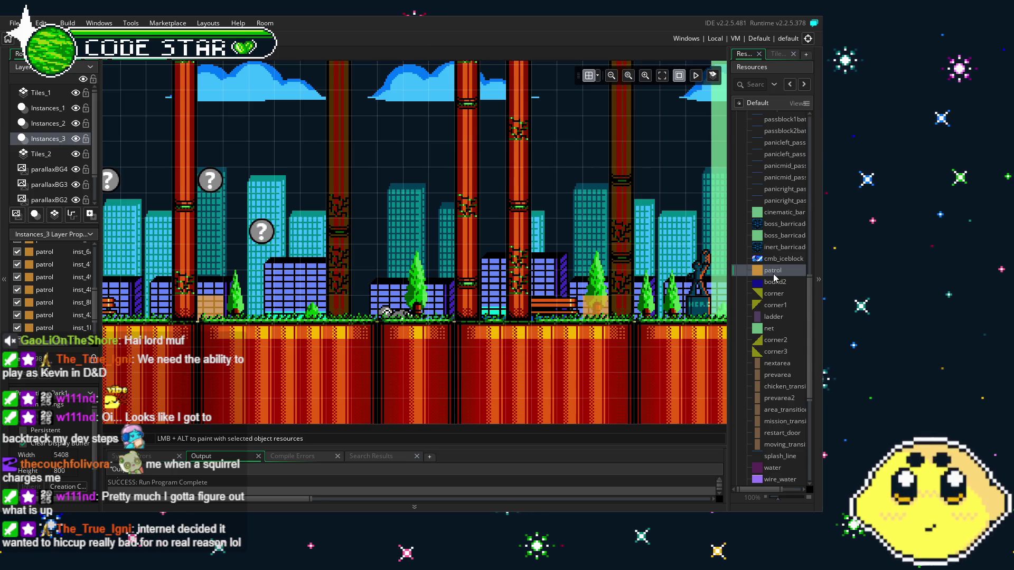
scroll(763, 346, "down", 2)
scroll(763, 346, "up", 15)
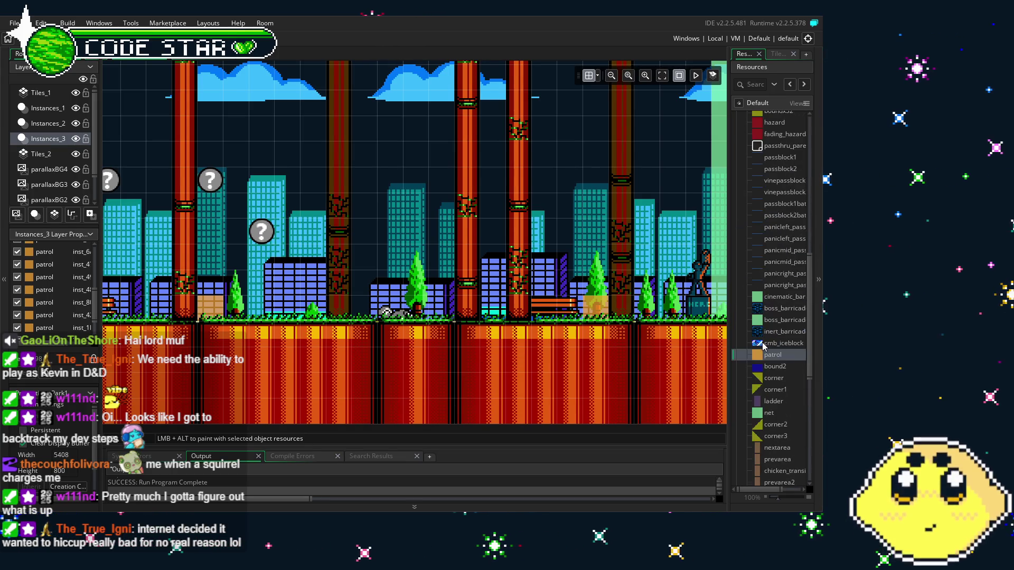
- Collapse the Collision and Player folders and expand the Enemy folder in Resources
left_click(754, 278)
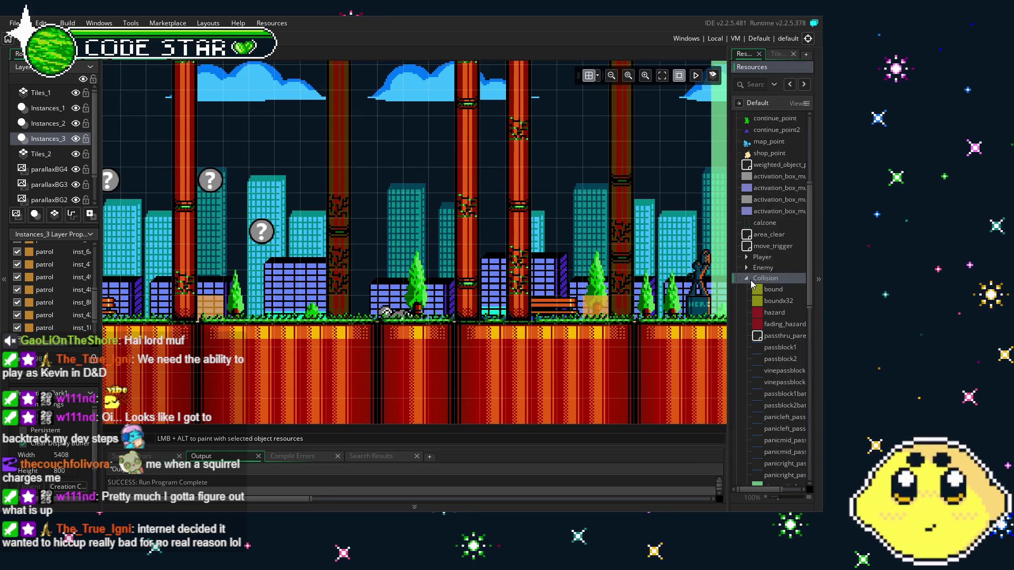
left_click(747, 281)
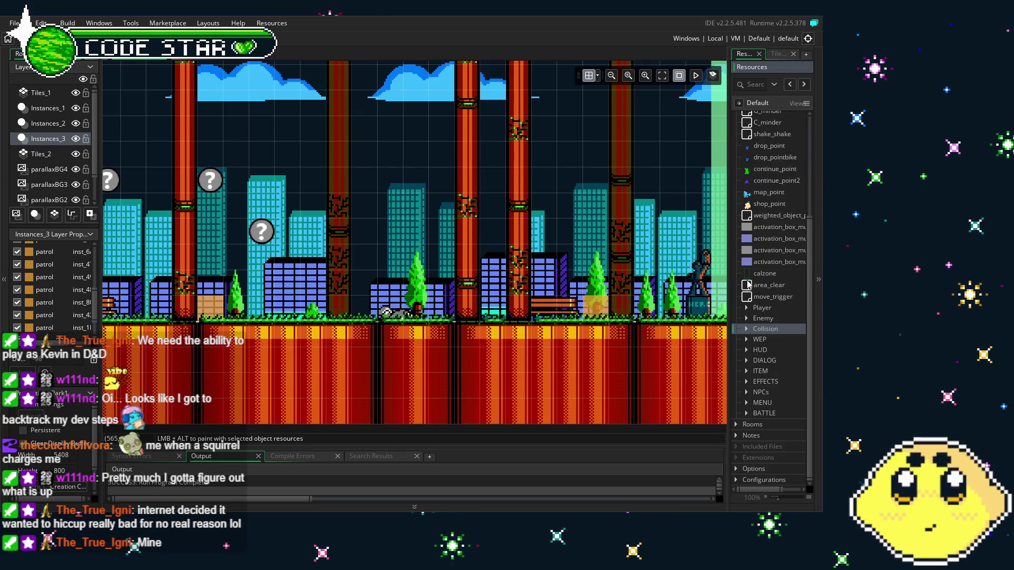
left_click(747, 308)
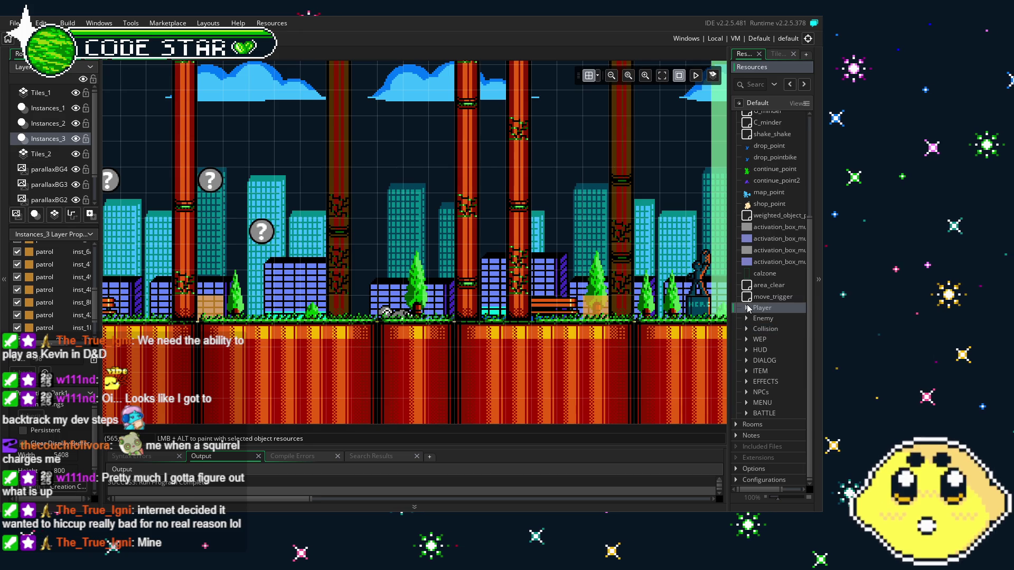
left_click(746, 309)
scroll(743, 186, "down", 5)
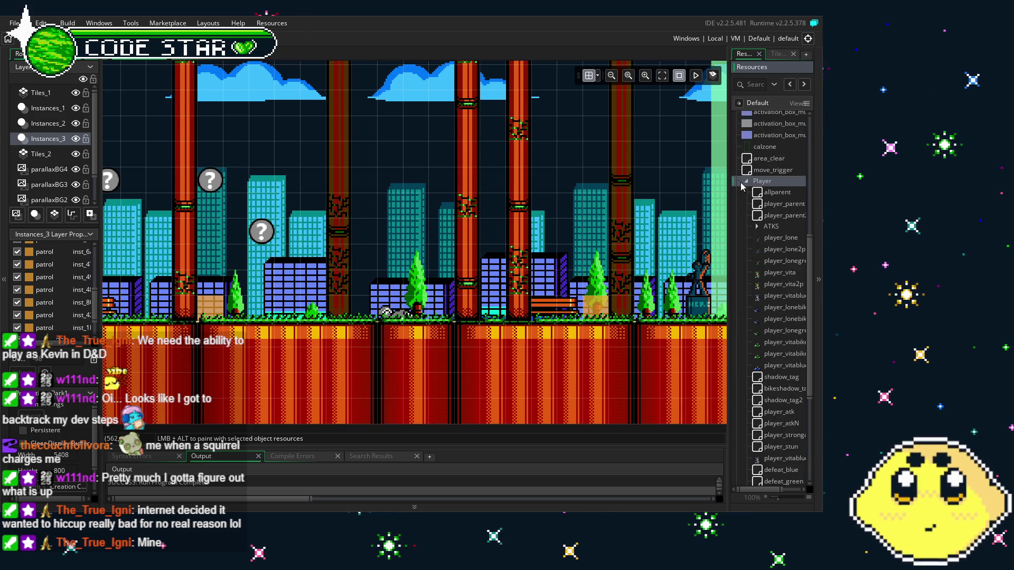
left_click(746, 183)
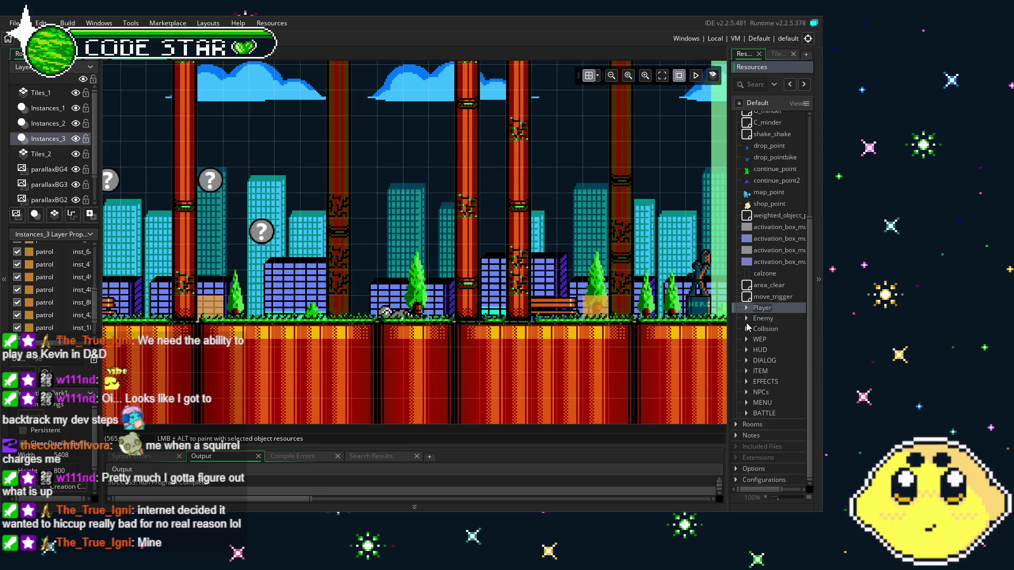
left_click(747, 319)
left_click(746, 318)
- Open enemy03 and enemy03a for editing, then show enemy03a's Step event code
double_click(778, 294)
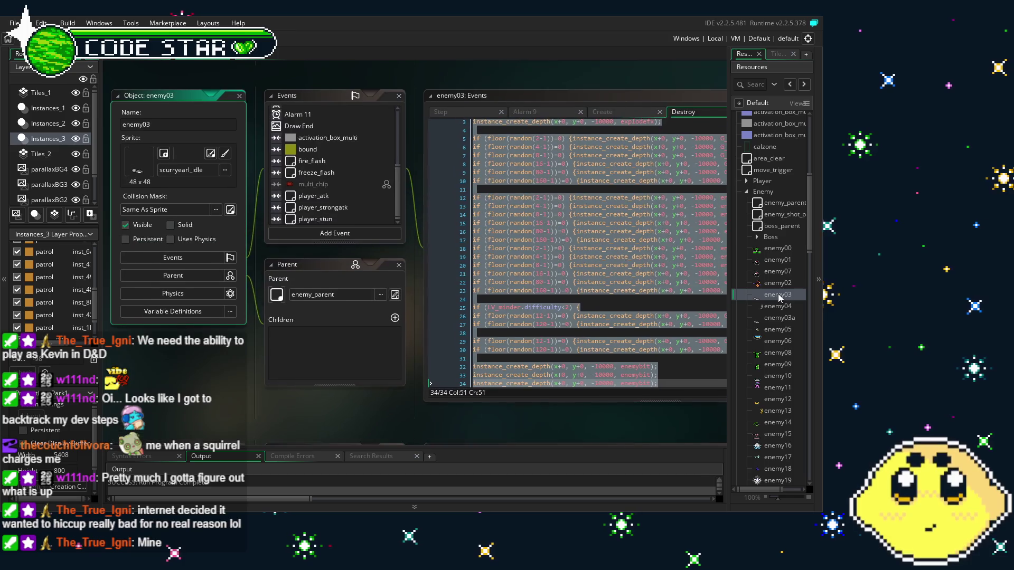
double_click(781, 319)
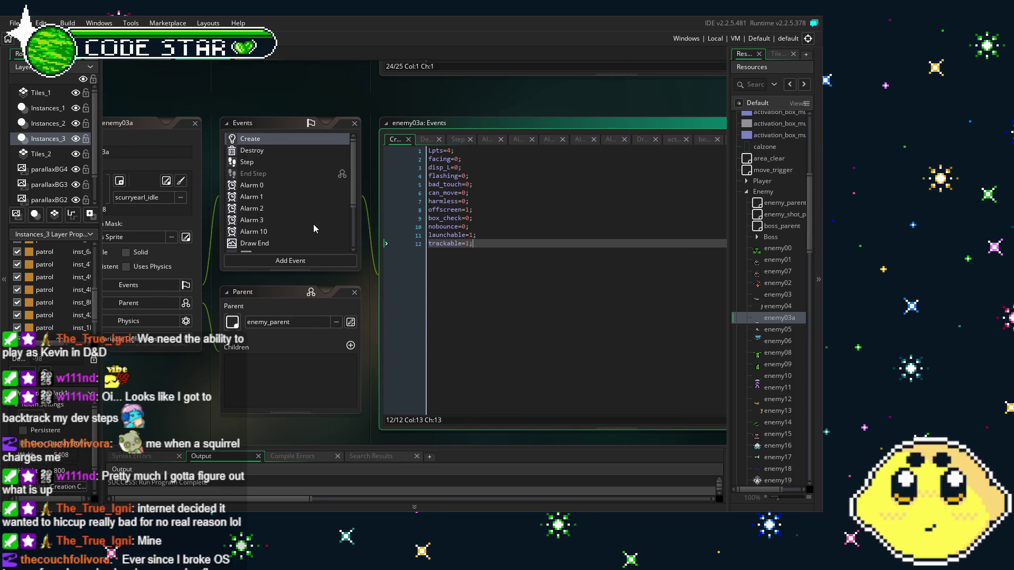
scroll(313, 229, "down", 2)
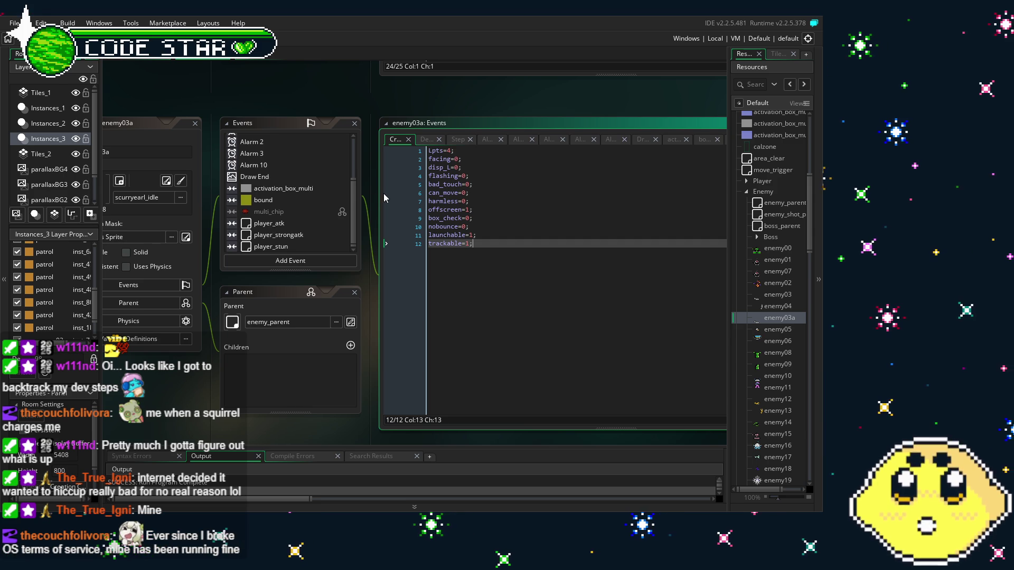
scroll(276, 225, "up", 3)
scroll(277, 225, "up", 2)
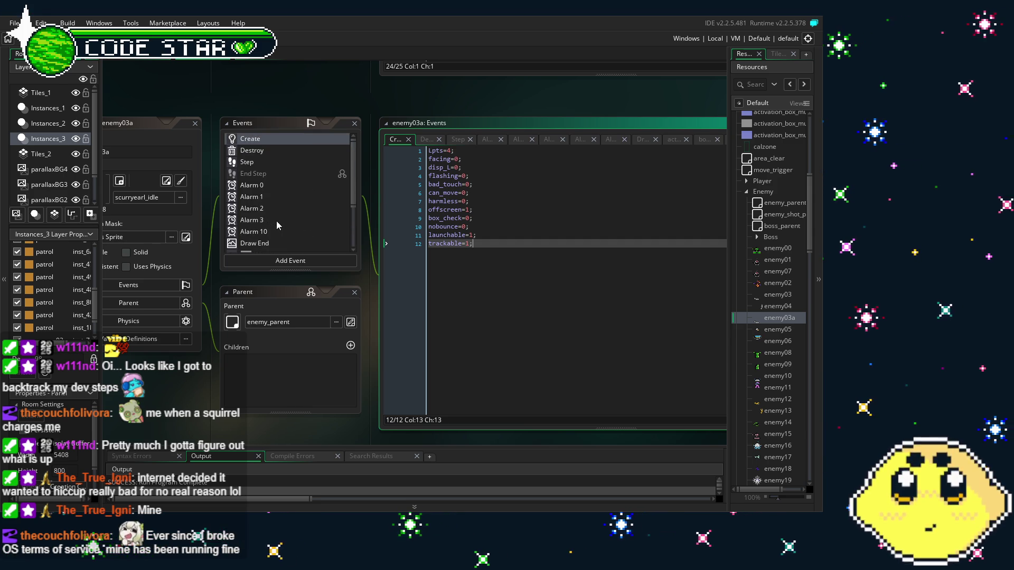
left_click(248, 163)
- Read through enemy03a's Step walking and patrol-turning code, then return to Park1 with Ctrl+W
left_click(396, 270)
scroll(422, 300, "up", 2)
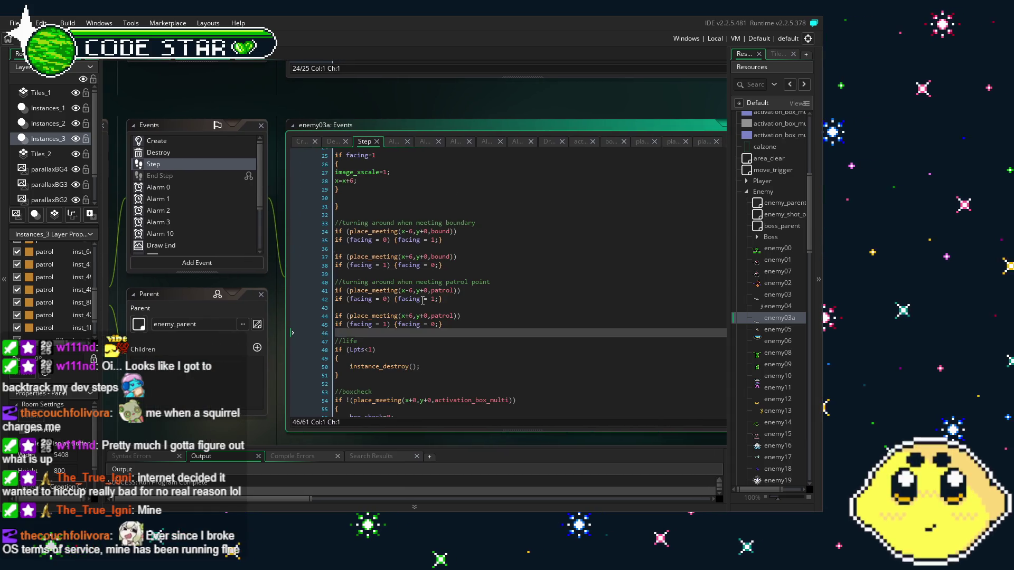
scroll(422, 300, "down", 2)
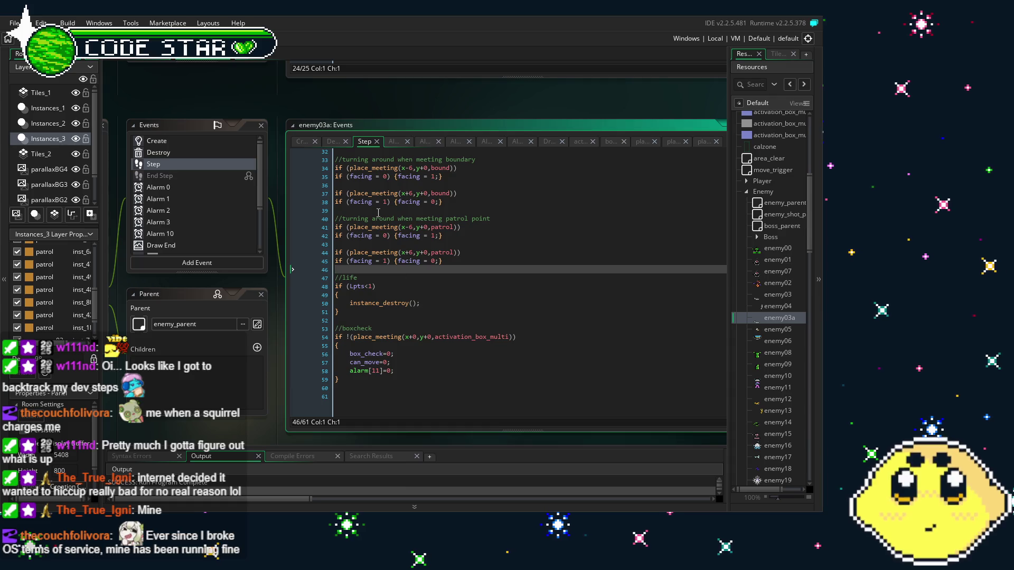
left_click(385, 244)
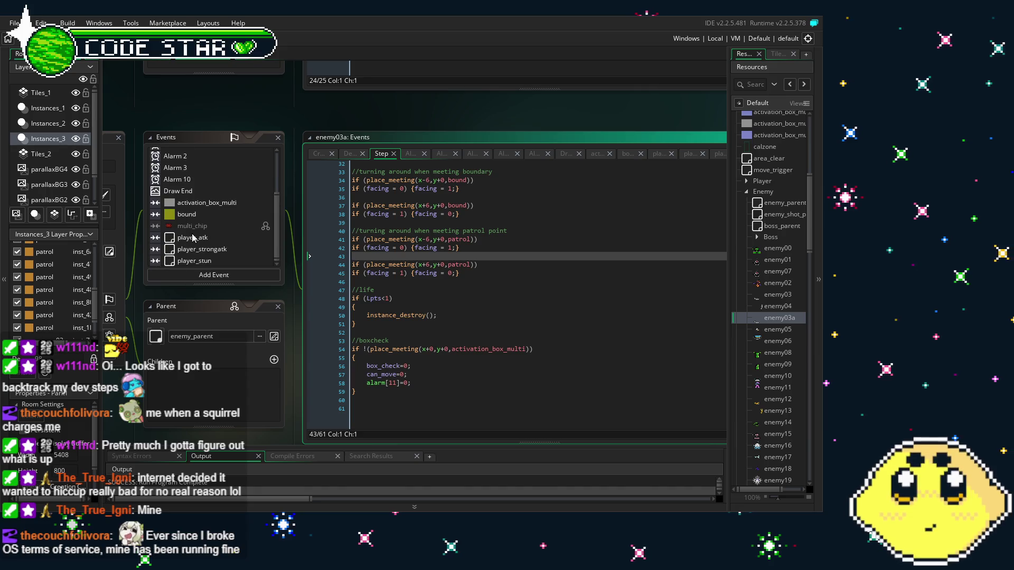
scroll(432, 334, "up", 8)
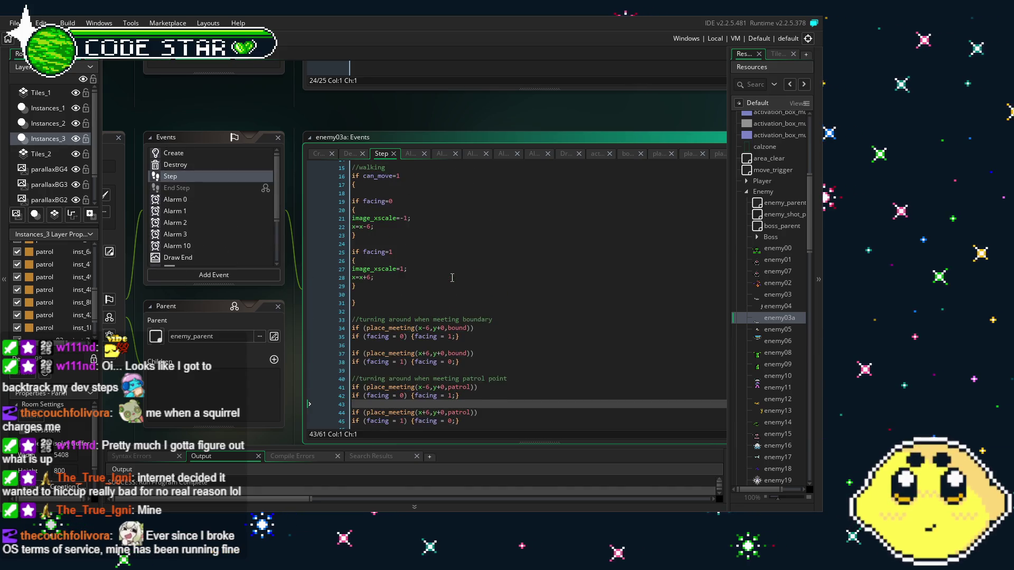
scroll(452, 278, "down", 2)
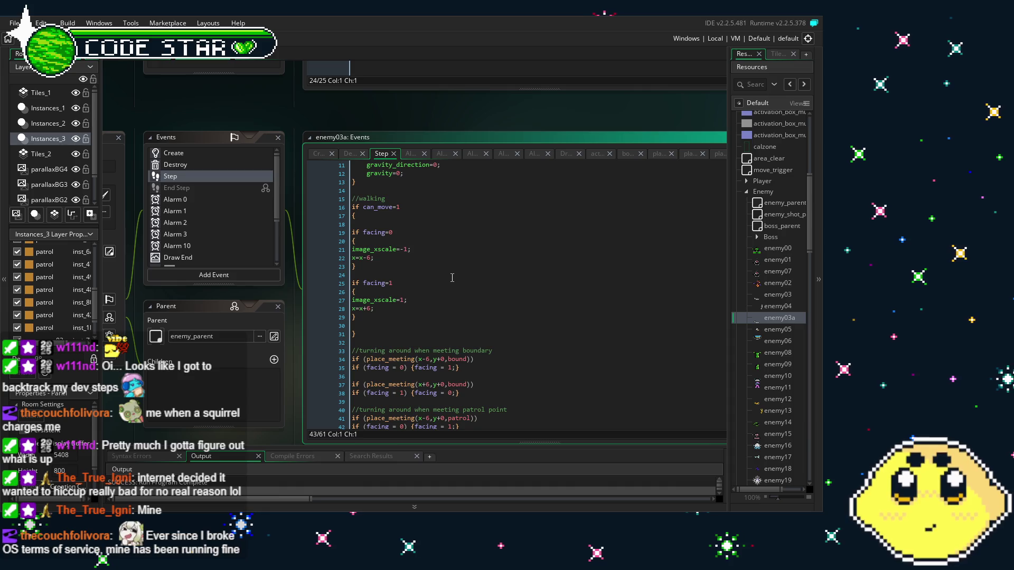
left_click(368, 259)
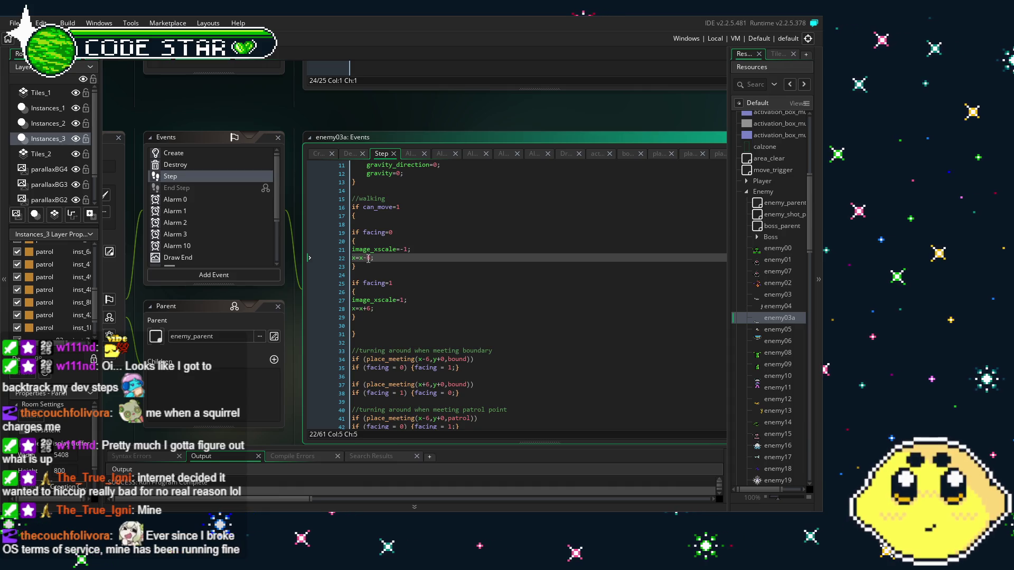
left_click(447, 337)
key("ctrl+w")
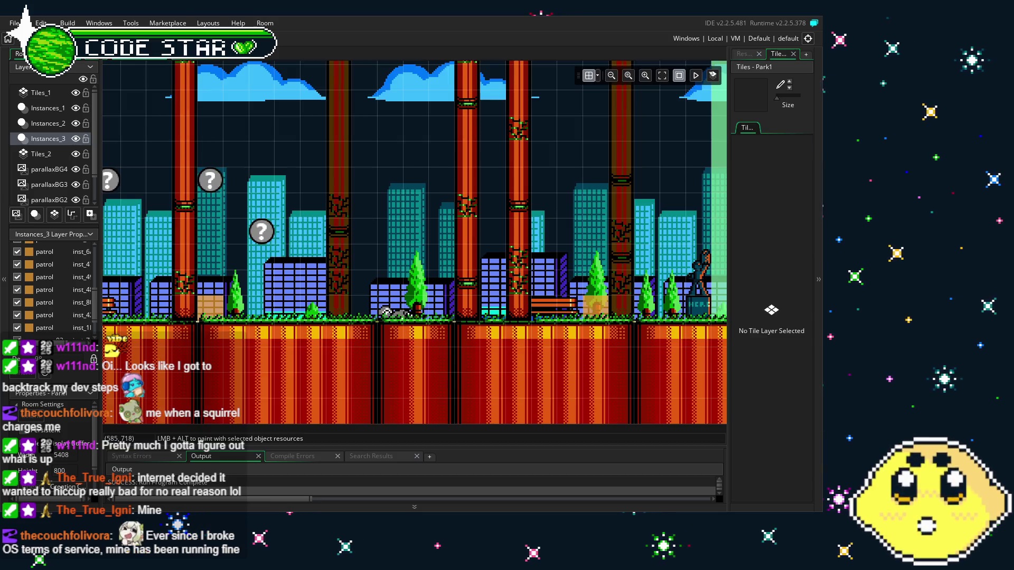
- Glance at enemy03a's Step code again and come back to the Park1 room
mouse_move(210, 216)
left_mouse_down()
mouse_move(507, 208)
mouse_move(365, 211)
left_mouse_up()
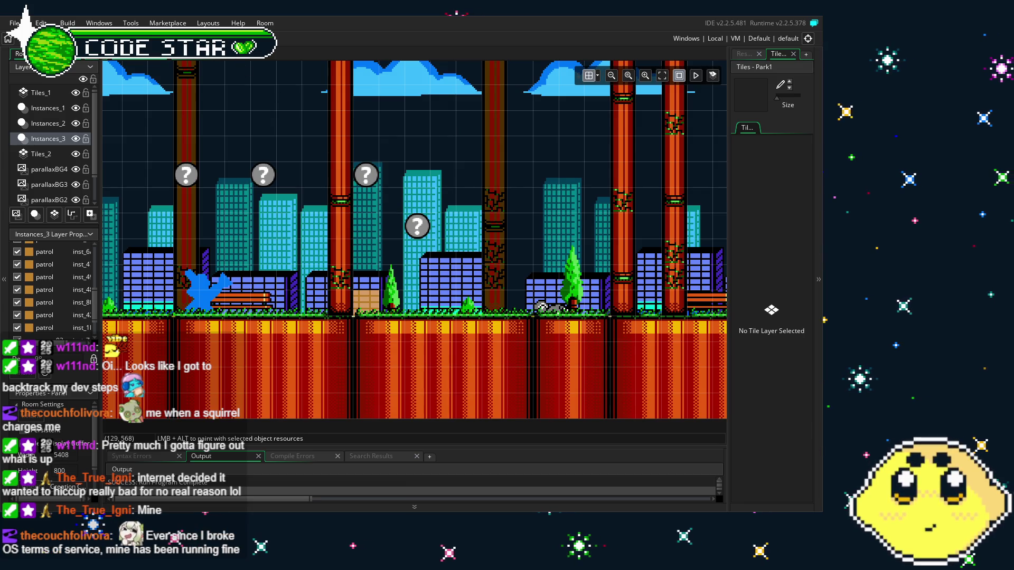
left_click(199, 59)
scroll(399, 309, "down", 2)
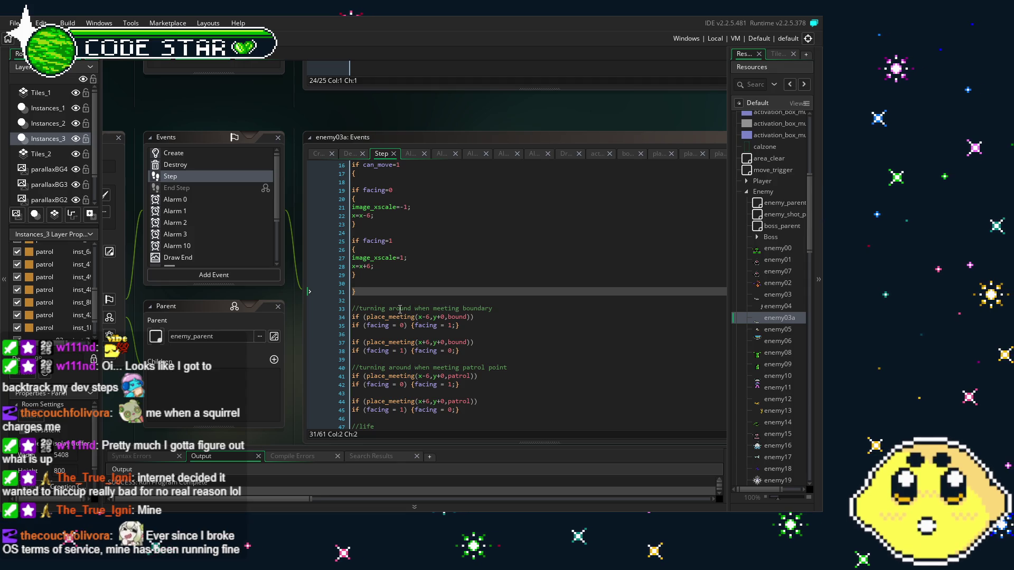
left_click(133, 59)
- Delete the crate, the enemy03a squirrel and another placed object from Park1
mouse_move(527, 233)
left_mouse_down()
mouse_move(295, 220)
mouse_move(387, 201)
left_mouse_up()
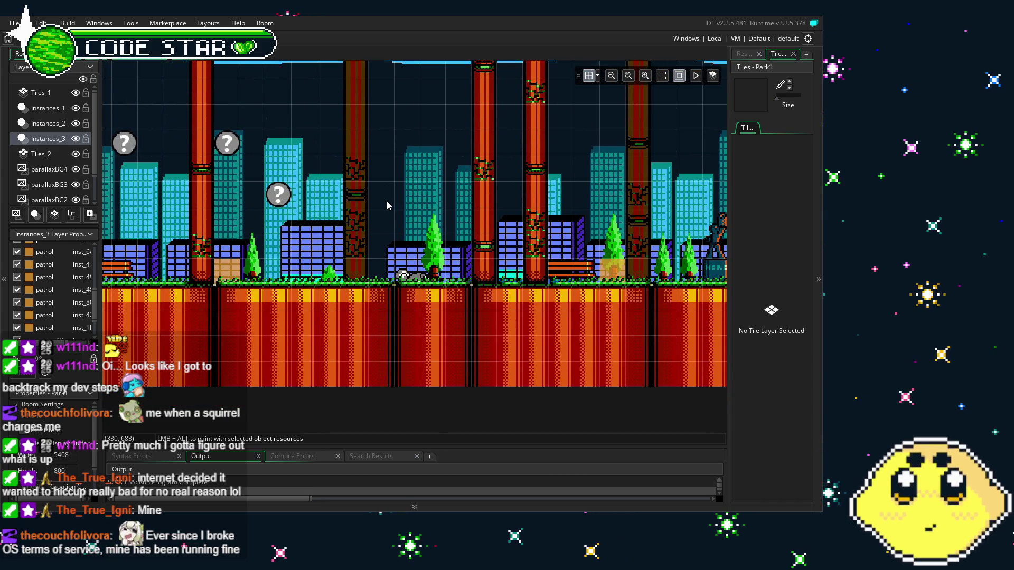
left_click(236, 279)
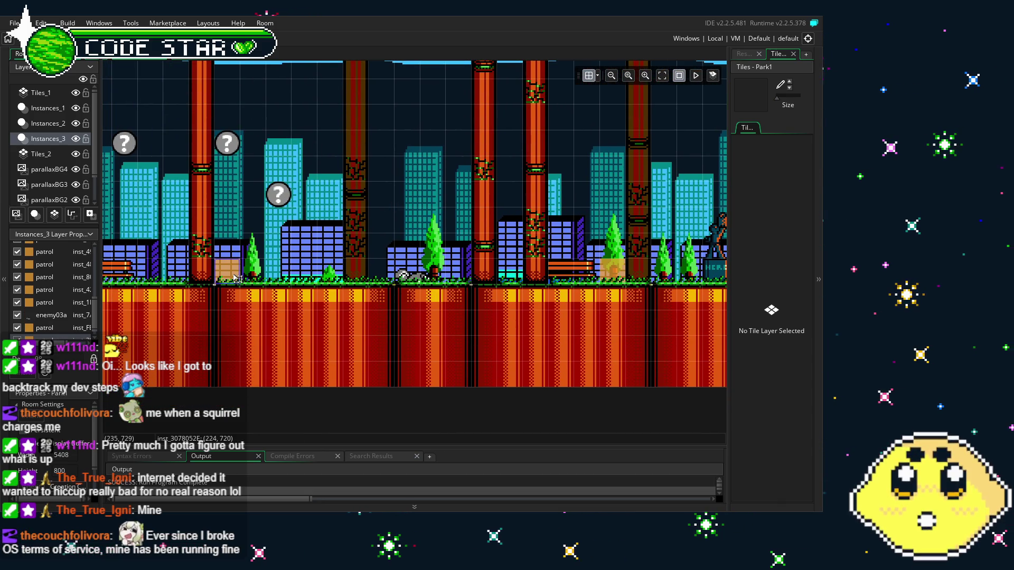
key("Delete")
left_click(401, 278)
key("Delete")
left_click(609, 268)
key("Delete")
left_click_drag(564, 258, 489, 319)
- Show the Resources list and bring up the context menu for enemy03a
left_click(744, 53)
scroll(768, 327, "down", 2)
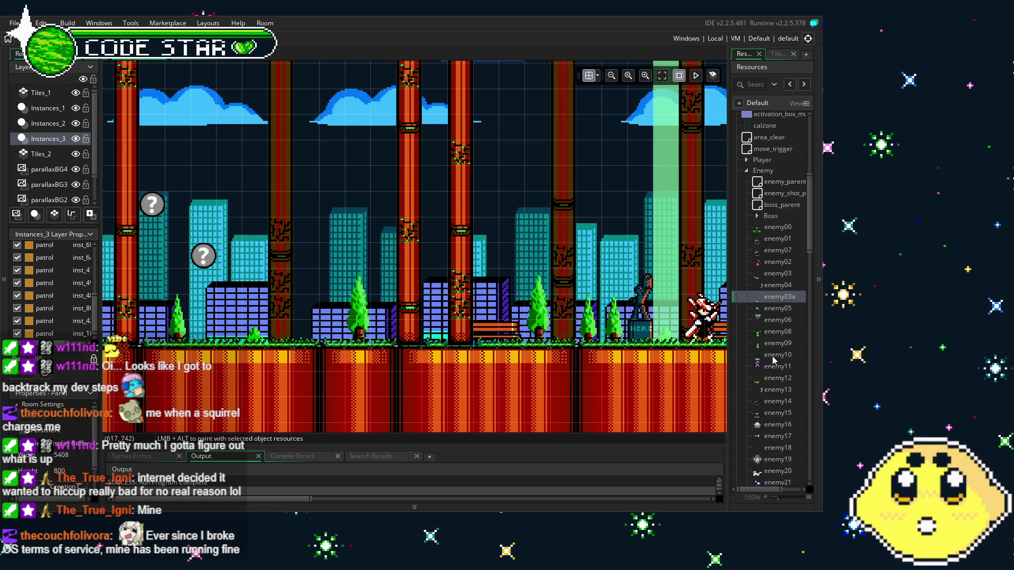
right_click(770, 279)
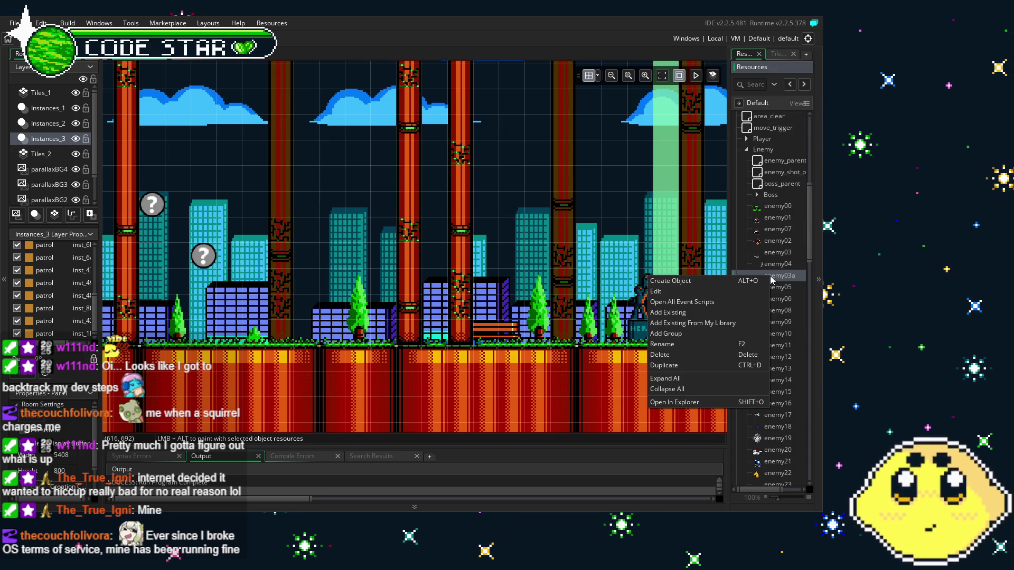
- Duplicate enemy03a, rename the copy enemy04a, and view its Create and Destroy events
left_click(691, 366)
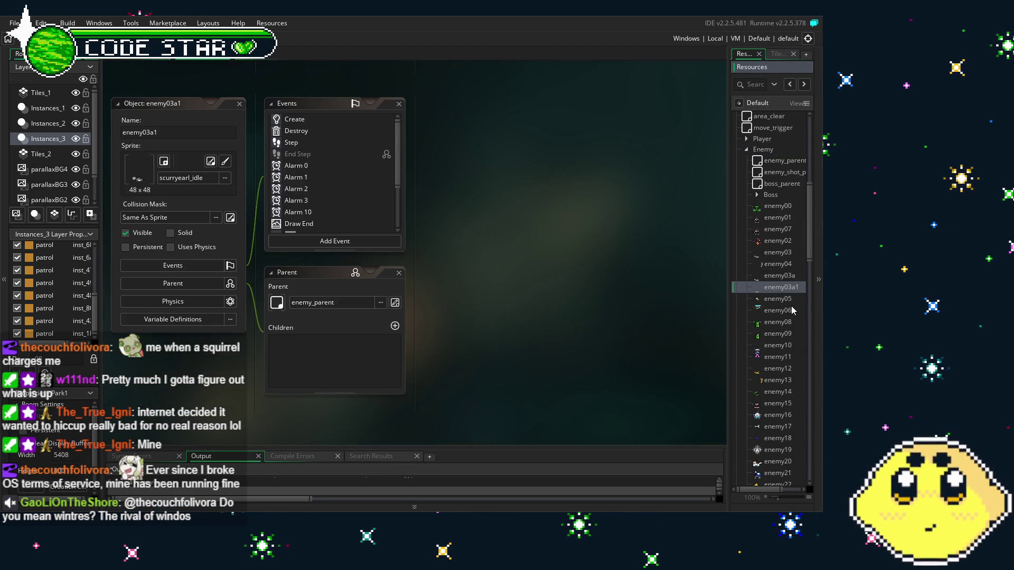
key("BackSpace")
type("4")
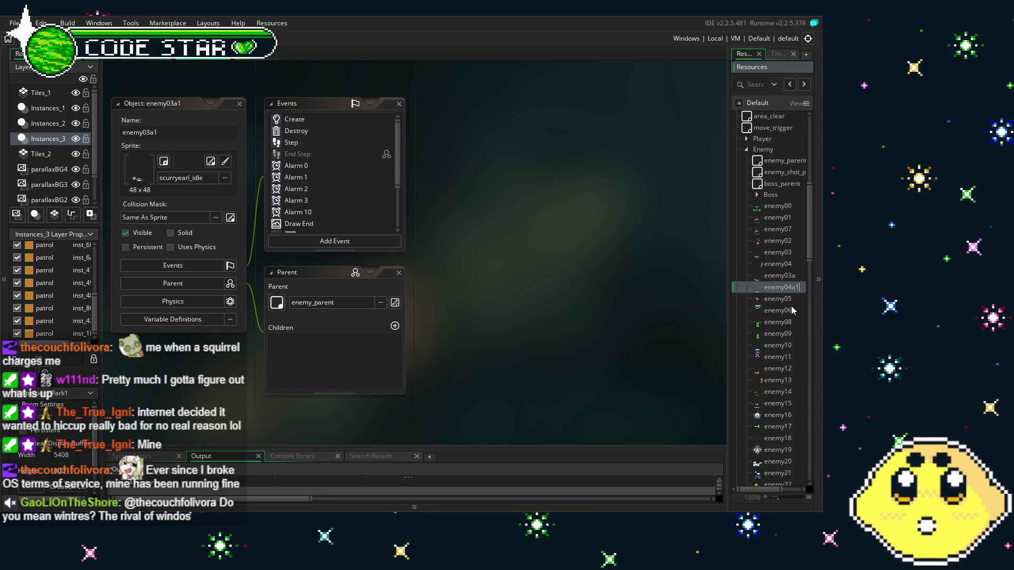
key("BackSpace")
key("Return")
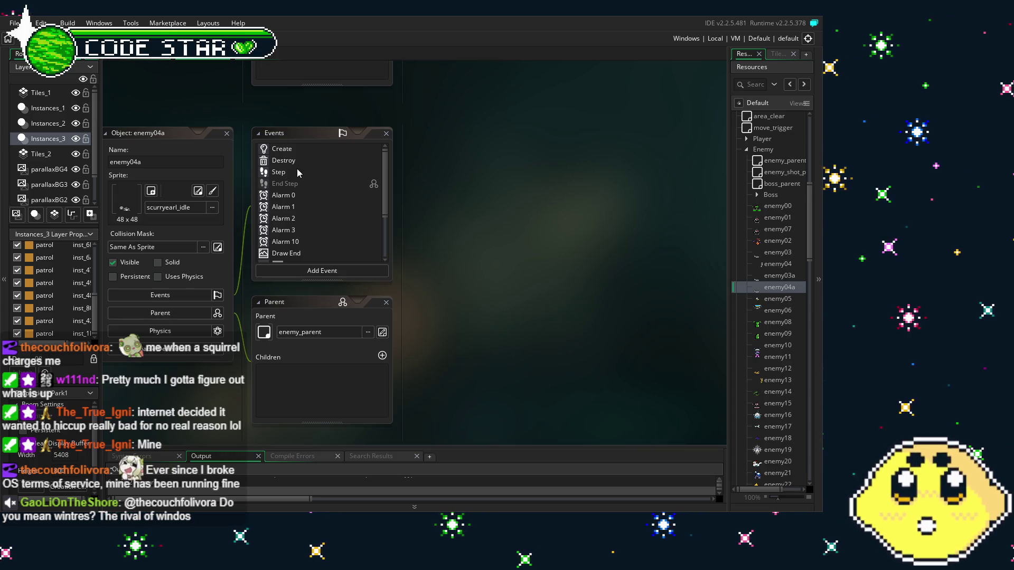
left_click(316, 150)
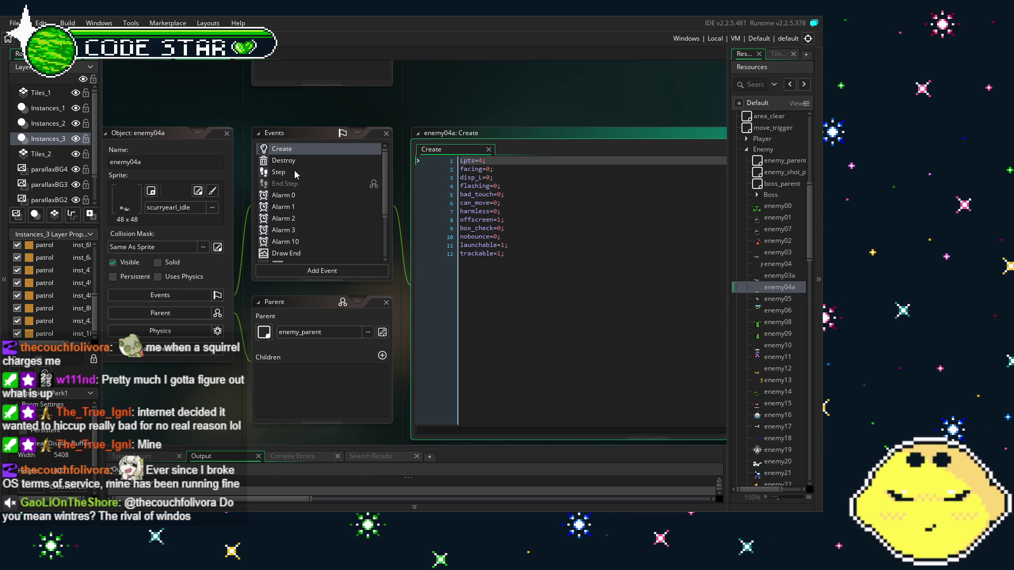
left_click(318, 159)
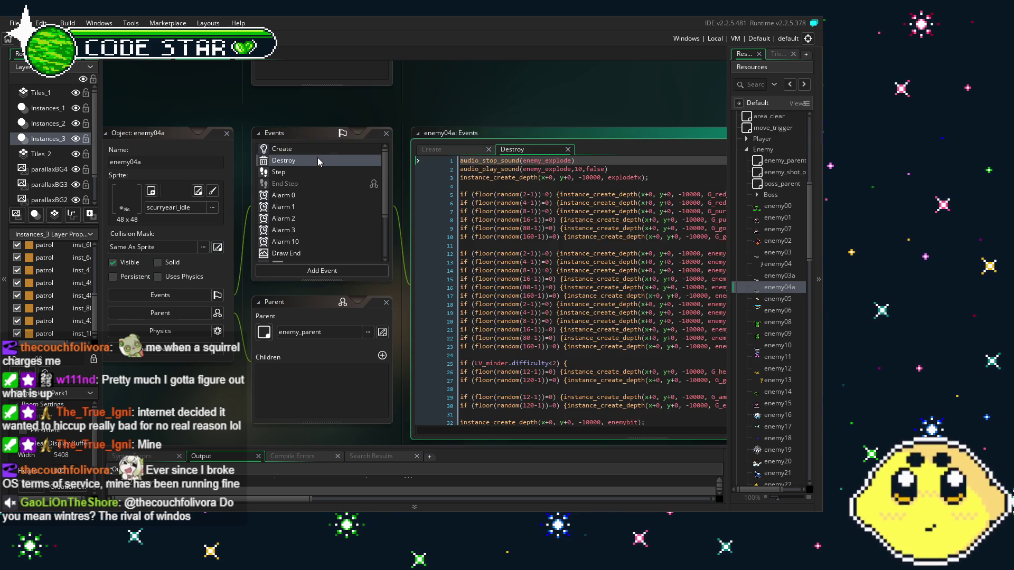
- Return to enemy04a's Create event code, scroll through it, and shift the object windows right
left_click(310, 150)
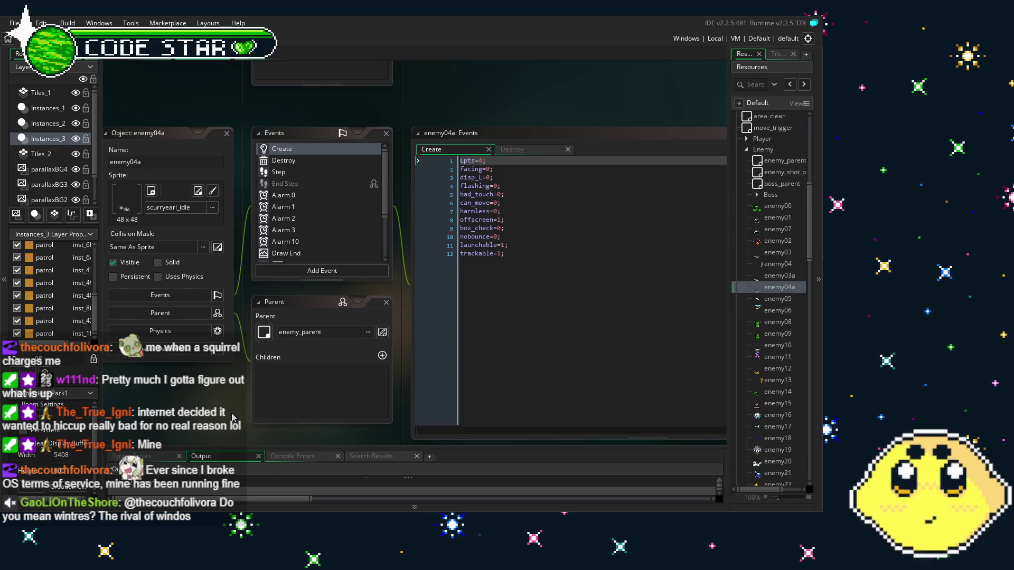
scroll(325, 183, "down", 2)
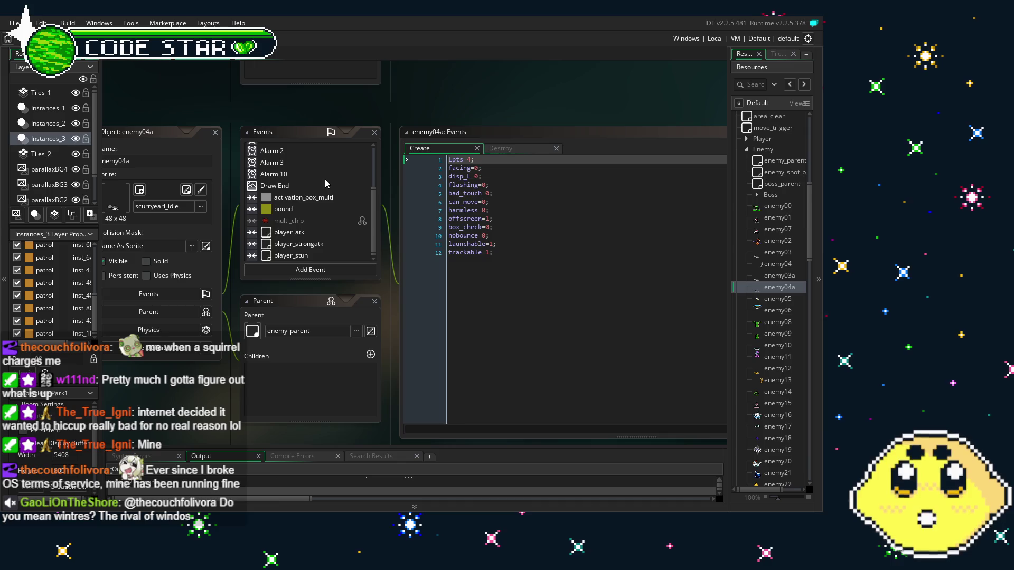
scroll(306, 218, "up", 3)
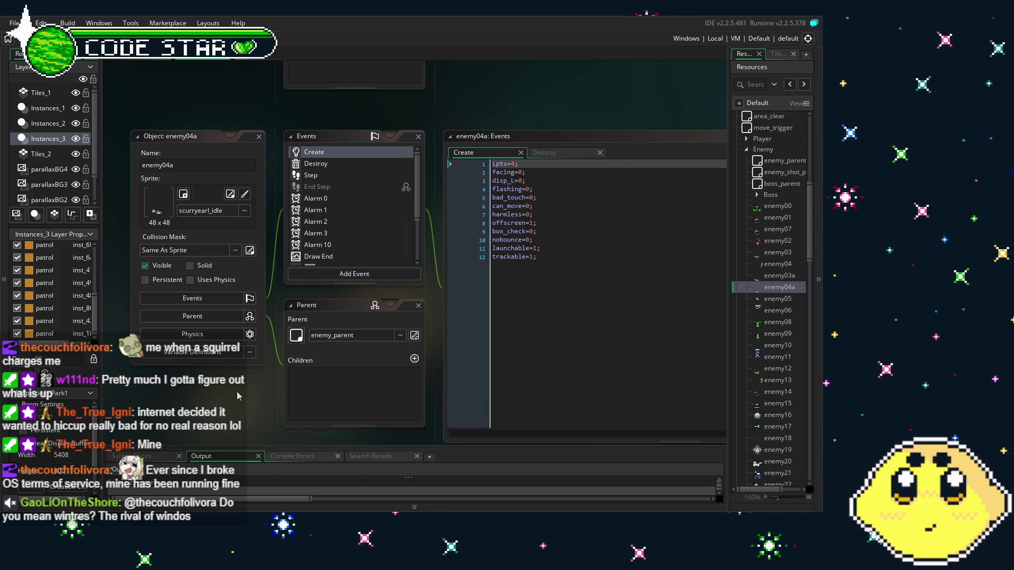
mouse_move(236, 391)
left_mouse_down()
mouse_move(268, 392)
mouse_move(179, 382)
left_mouse_up()
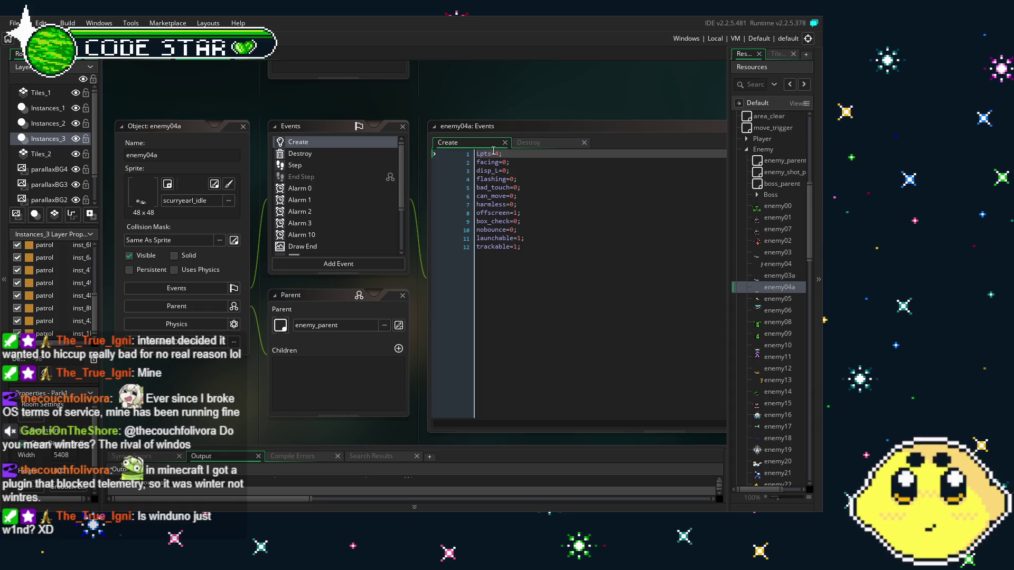
- Change Lpts from 4 to 2 in enemy04a's Create code
left_click(466, 154)
key("BackSpace")
type("2")
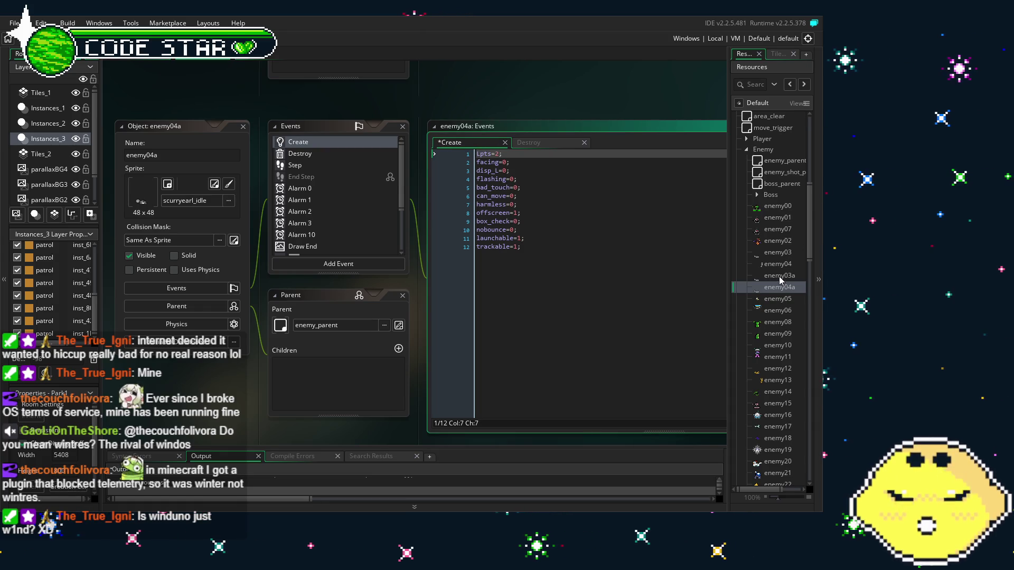
- Compare with enemy03a's Create code, save the project with Ctrl+S, and reopen enemy04a
double_click(779, 277)
left_click(439, 111)
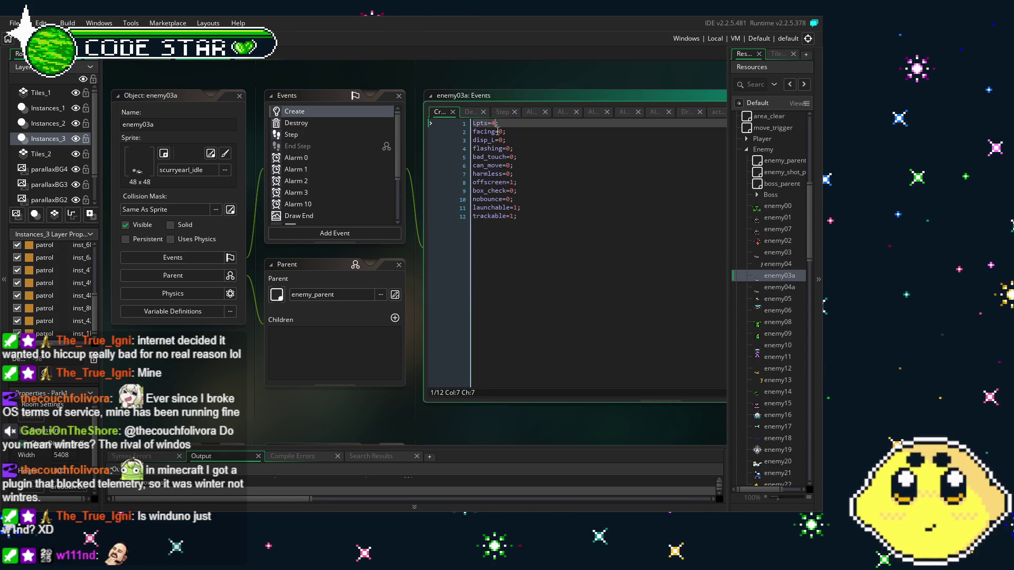
left_click(554, 323)
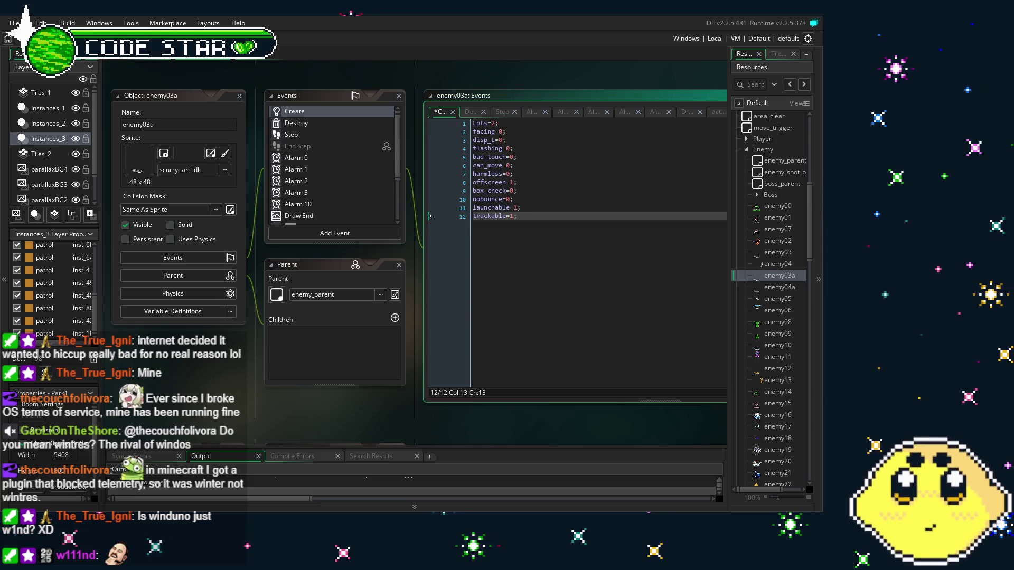
key("ctrl+s")
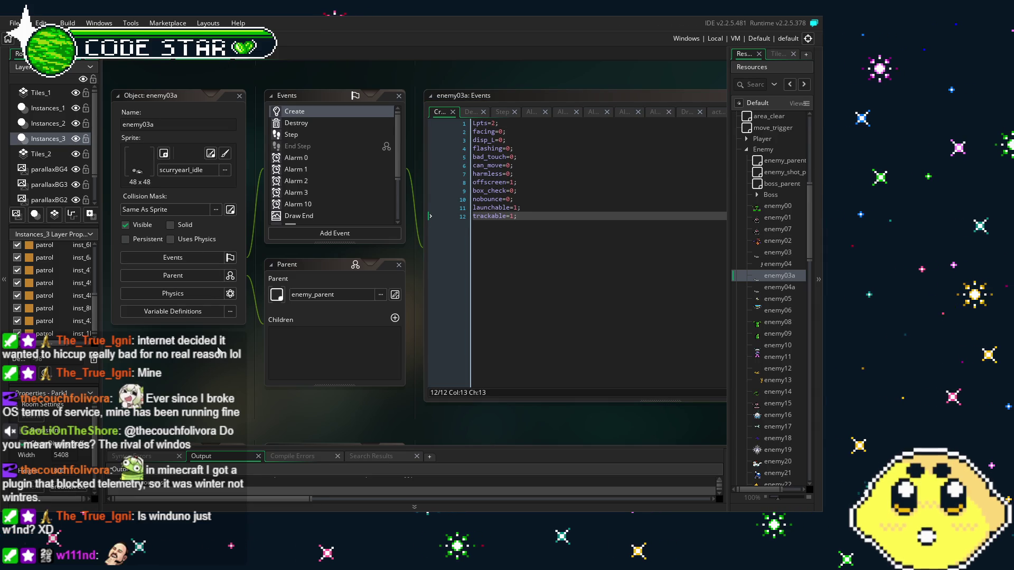
double_click(771, 286)
left_click(225, 169)
- Browse to the Enemy sprite folder and assign scurryearl2_idle to enemy04a in place of scurryearl_idle
left_click(366, 237)
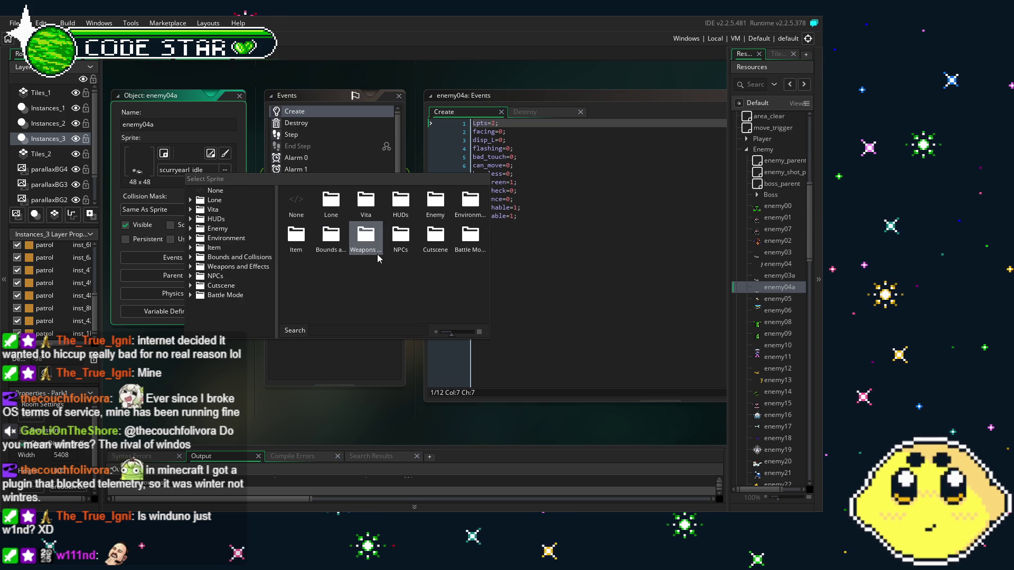
left_click(436, 203)
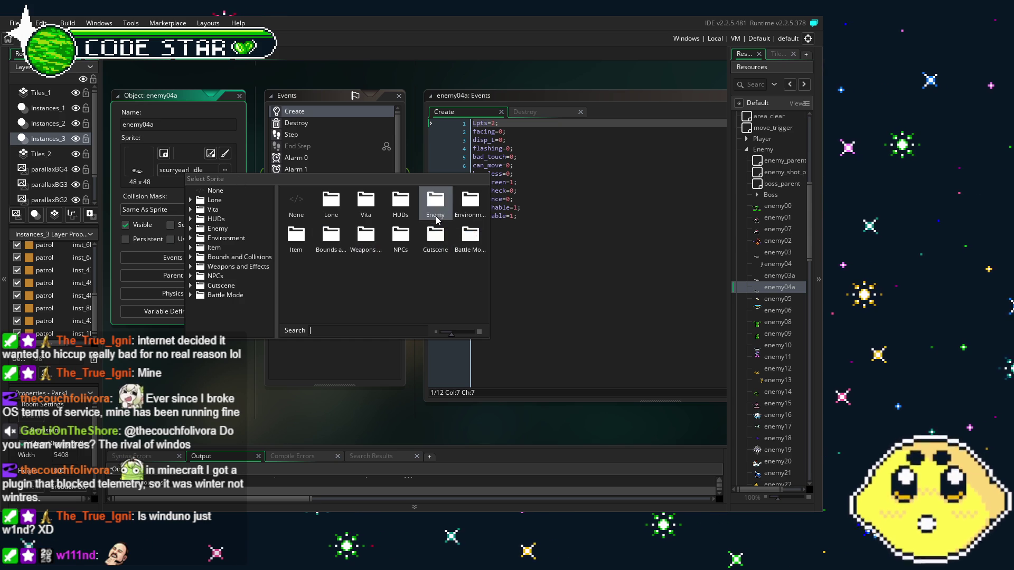
double_click(435, 206)
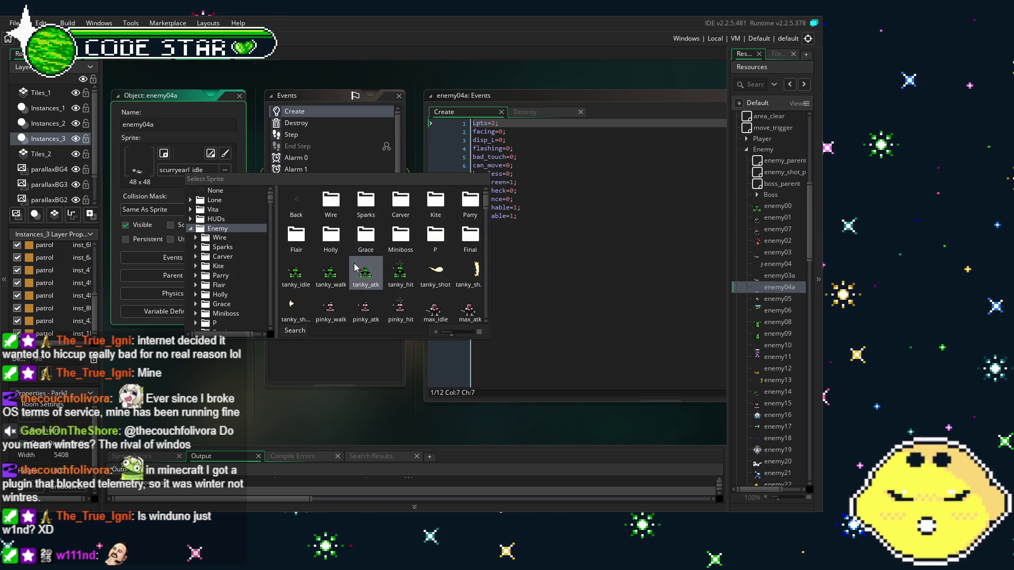
scroll(361, 264, "down", 3)
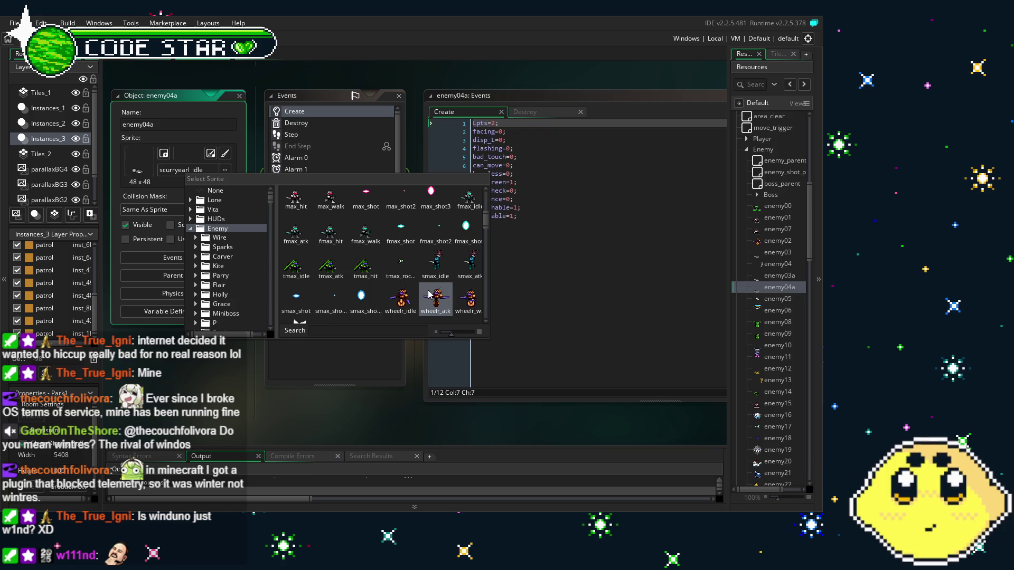
scroll(429, 294, "down", 1)
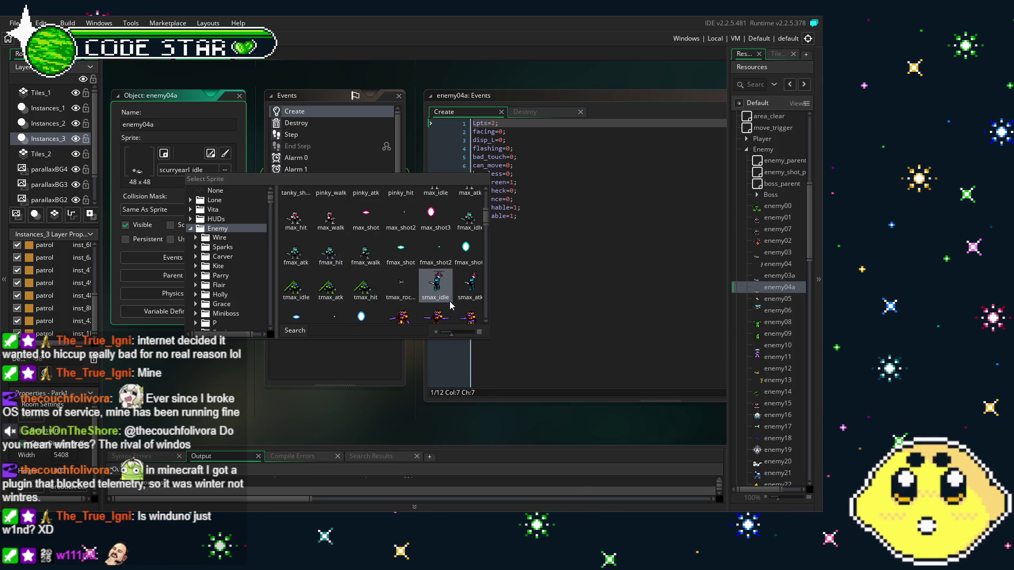
scroll(450, 305, "down", 2)
scroll(450, 305, "up", 2)
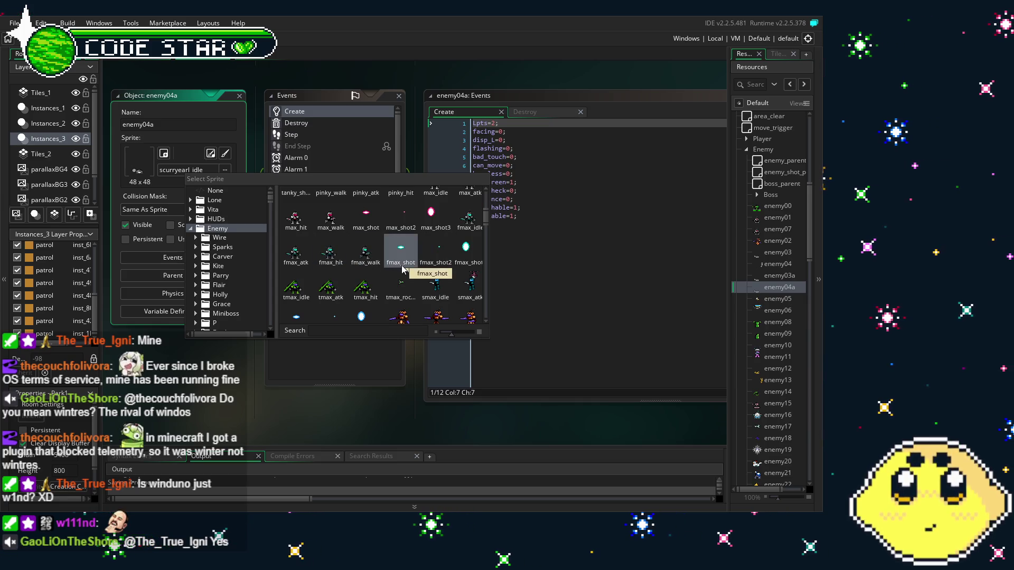
scroll(364, 255, "down", 3)
scroll(364, 255, "down", 2)
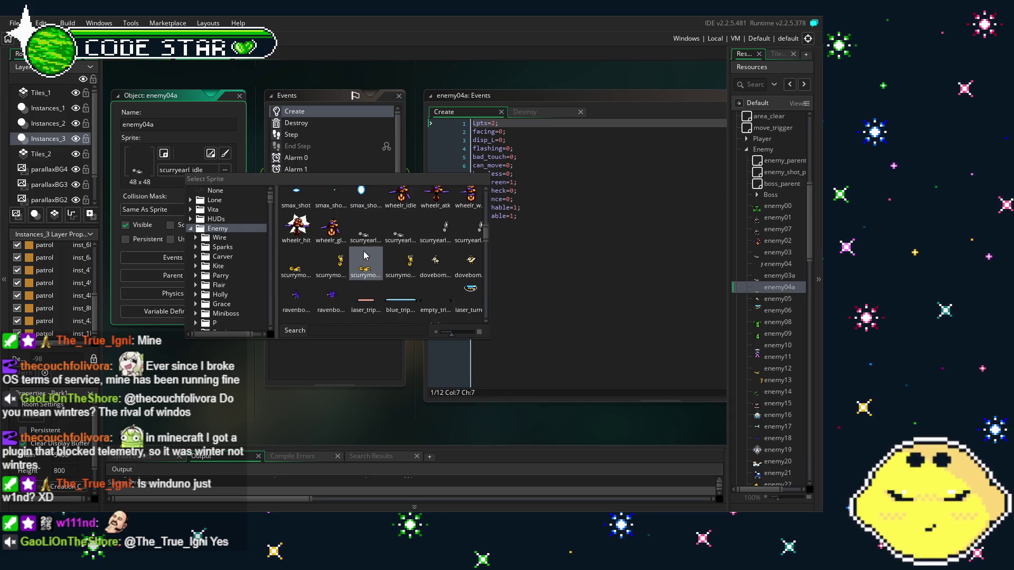
left_click(438, 230)
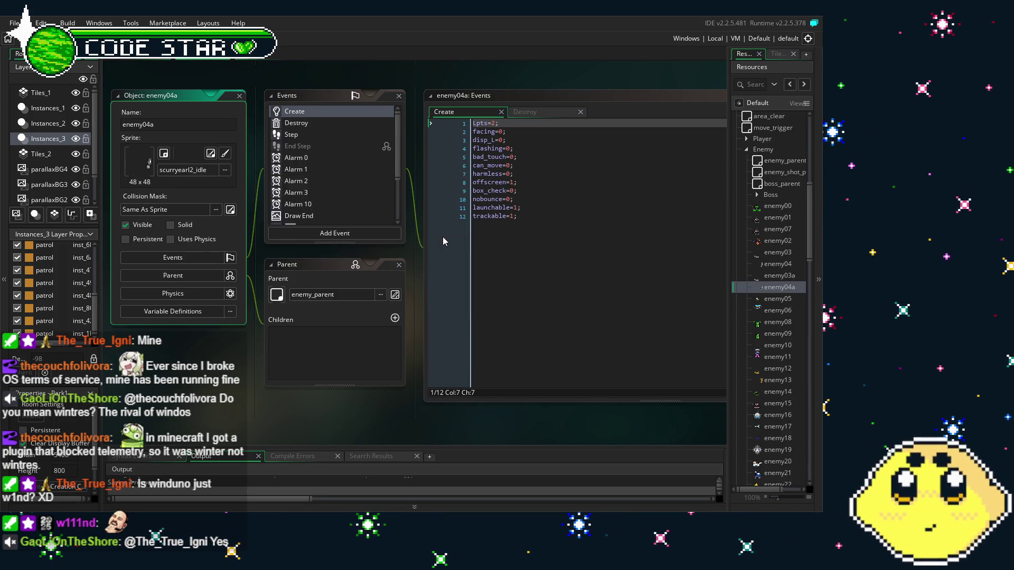
- Review enemy04a's Destroy, Step and Alarm 0 code, briefly opening enemy07 for comparison
left_click(304, 124)
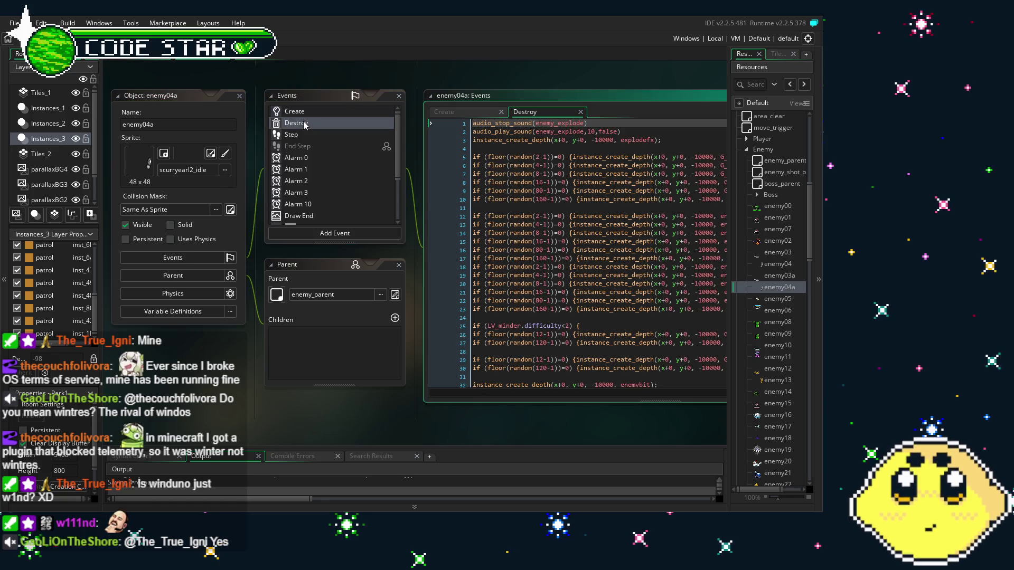
left_click(259, 130)
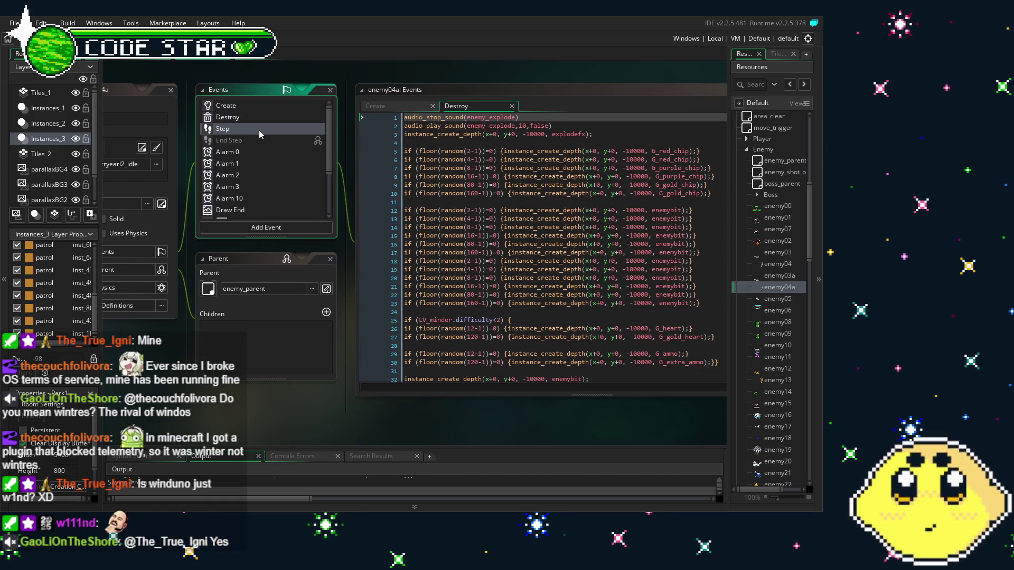
scroll(425, 204, "down", 10)
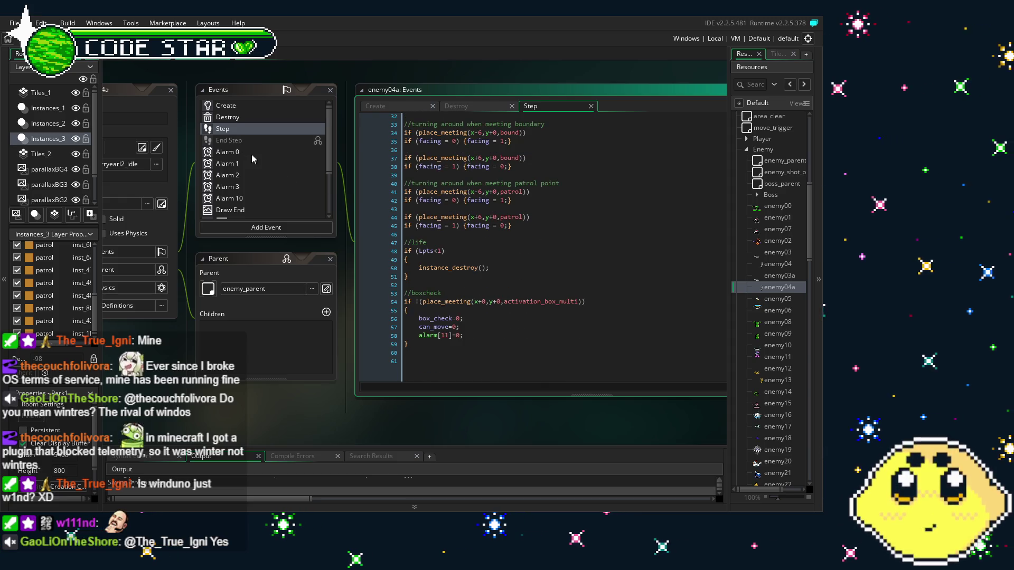
left_click(252, 154)
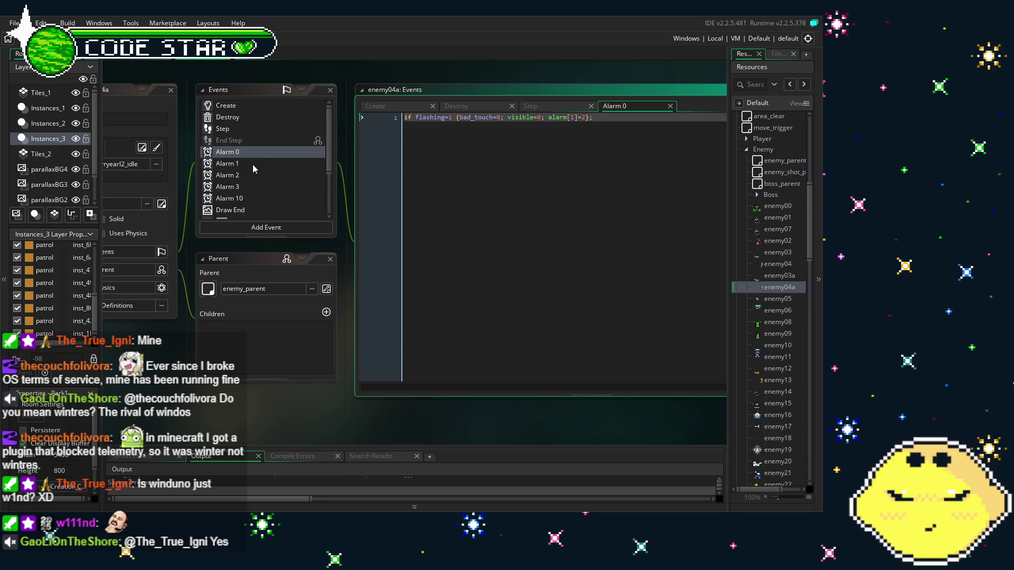
double_click(777, 229)
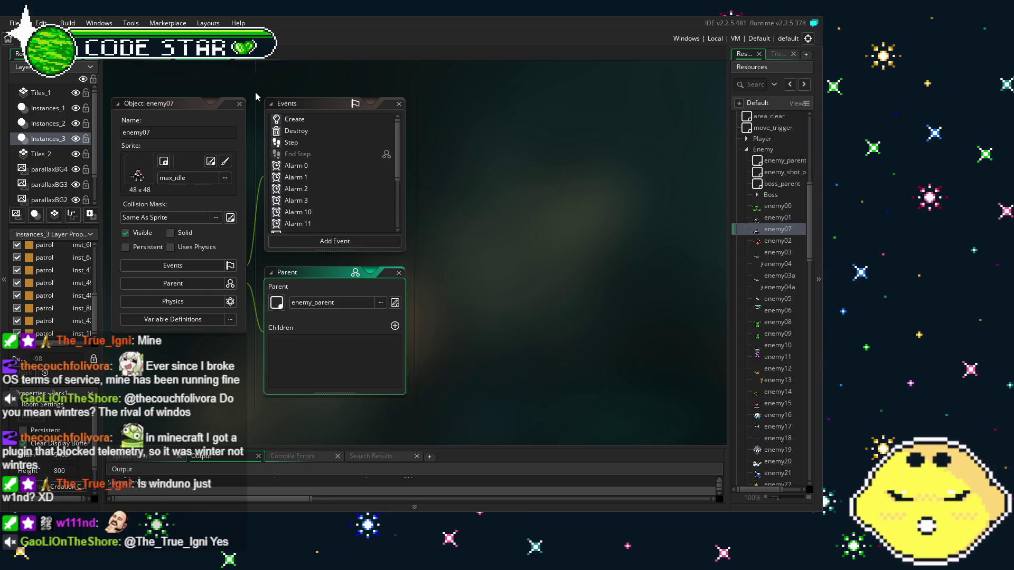
left_click(228, 287)
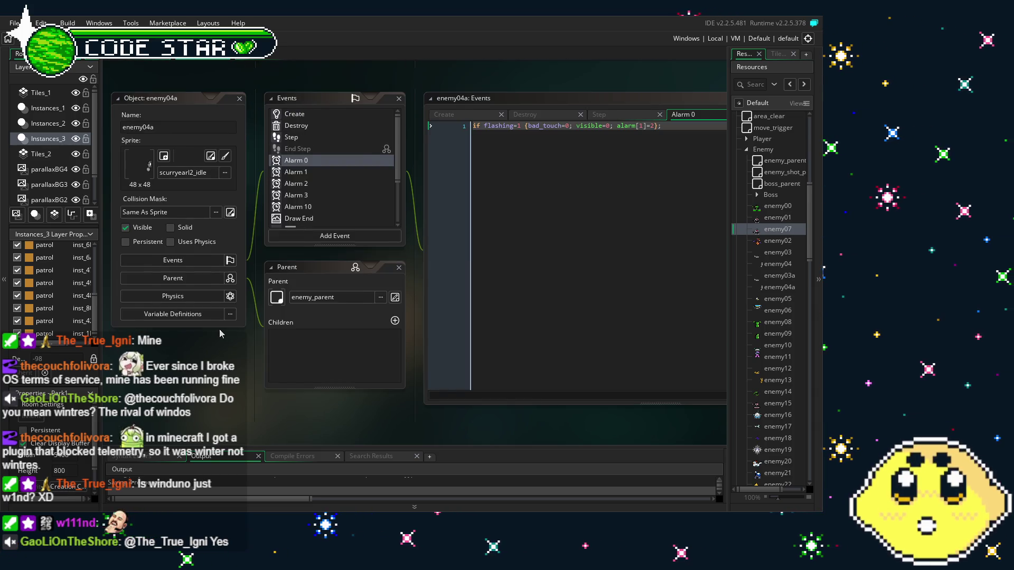
left_click_drag(222, 329, 201, 329)
- Review Alarms 1, 2, 3, 10, Draw End, and the bound, activation_box_multi and player_atk collisions
left_click(301, 172)
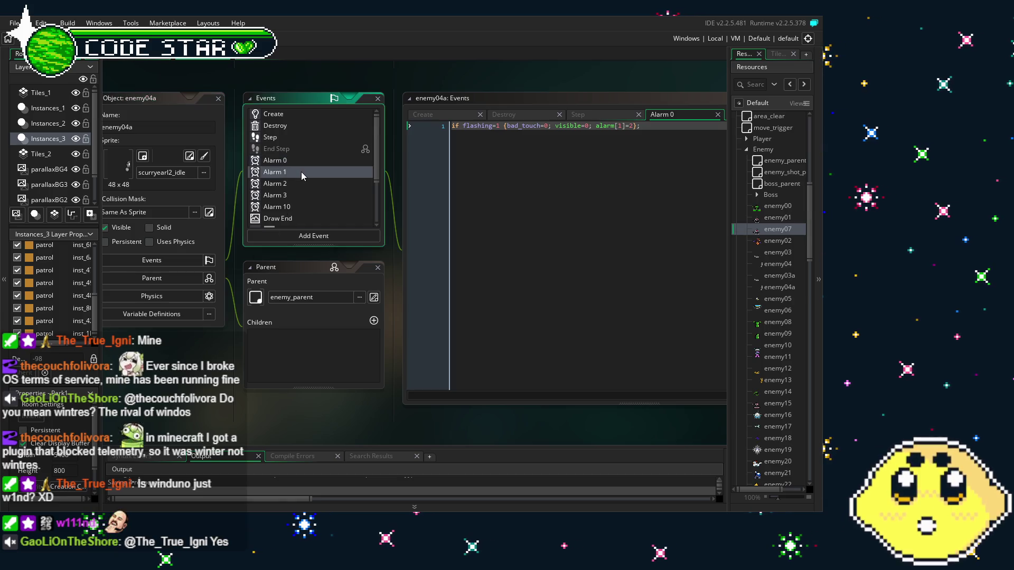
left_click(308, 184)
left_click(317, 195)
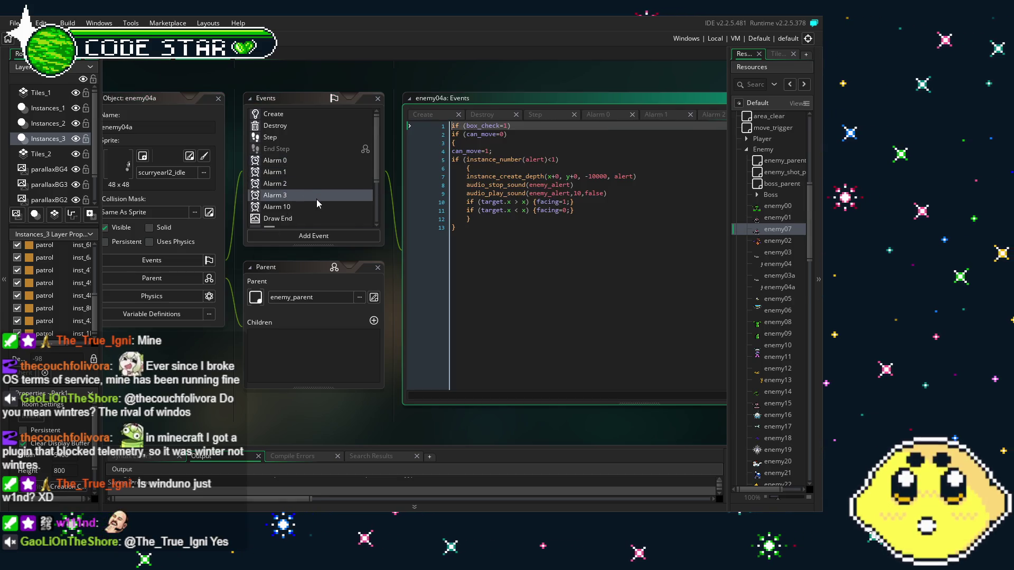
left_click(314, 207)
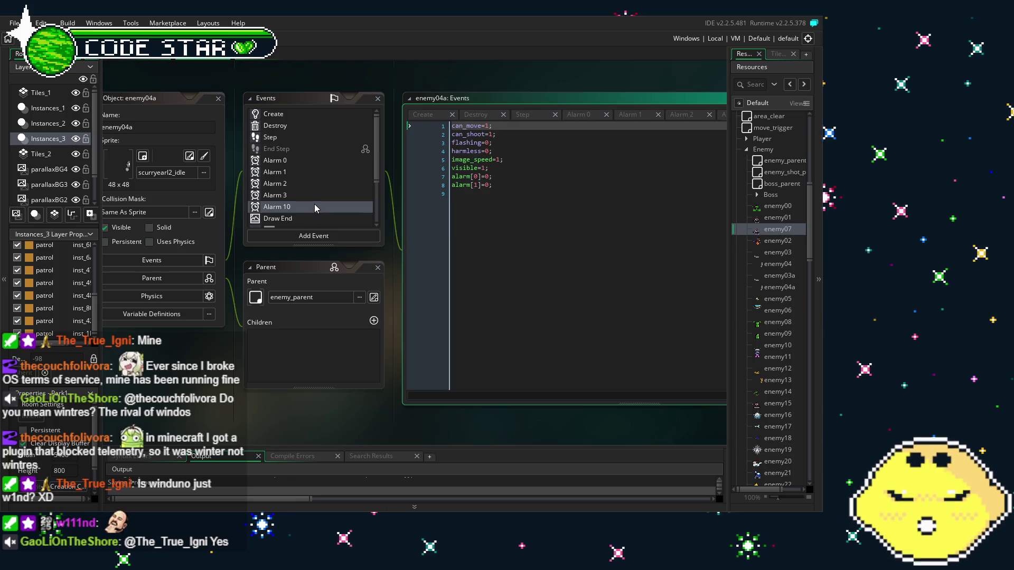
scroll(315, 204, "down", 2)
left_click(296, 176)
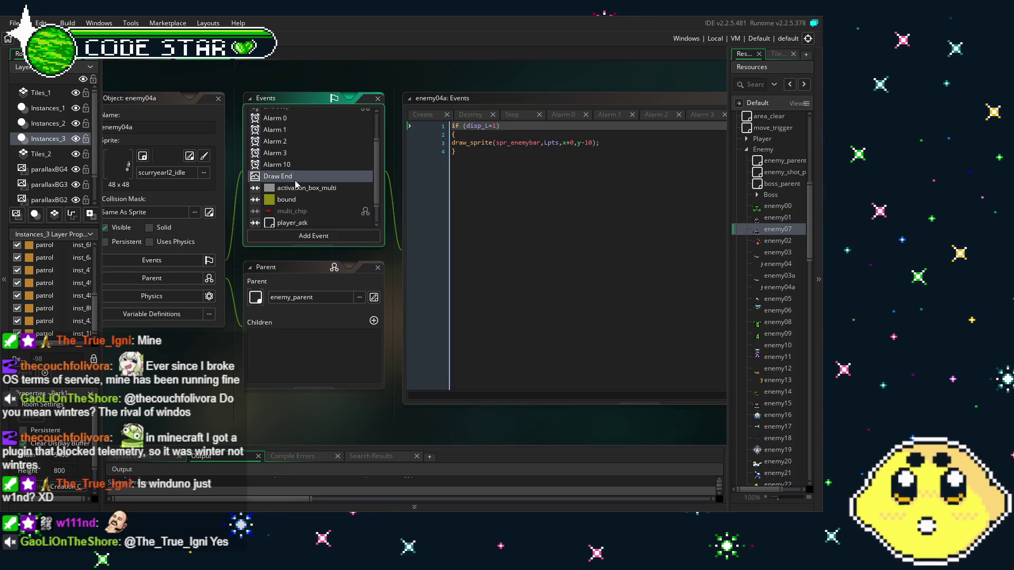
left_click(315, 199)
left_click(271, 187)
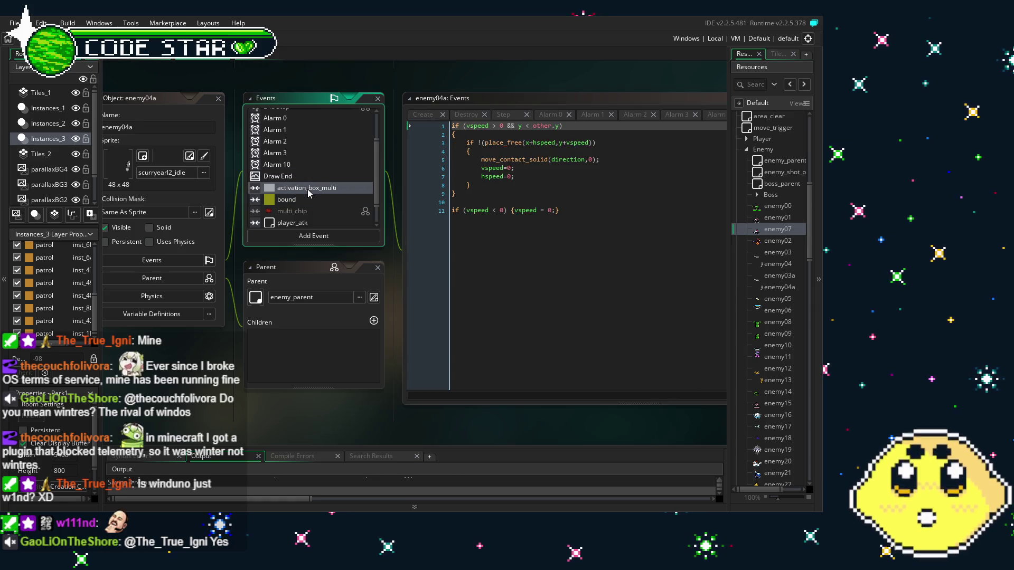
scroll(264, 150, "down", 1)
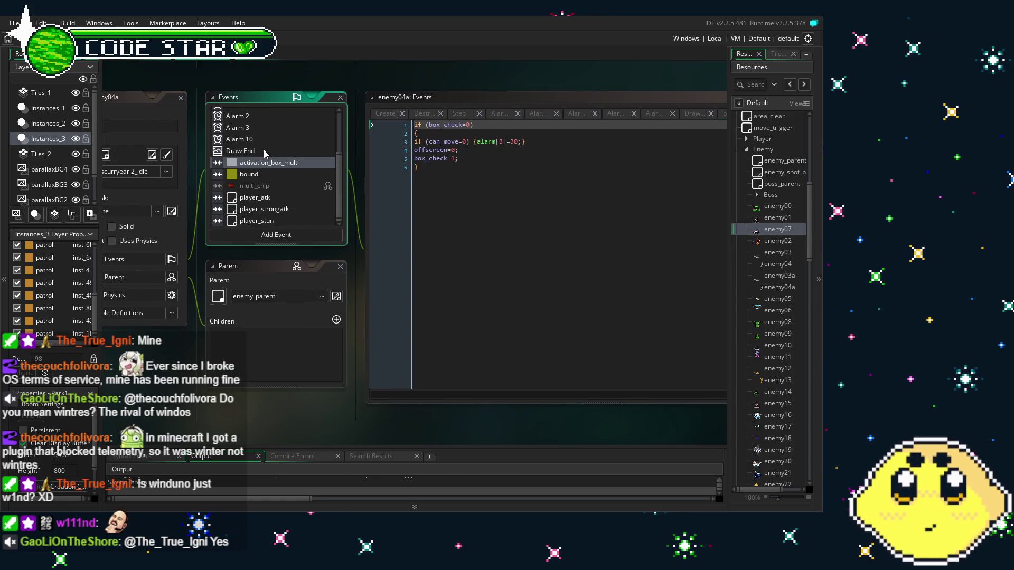
left_click(280, 197)
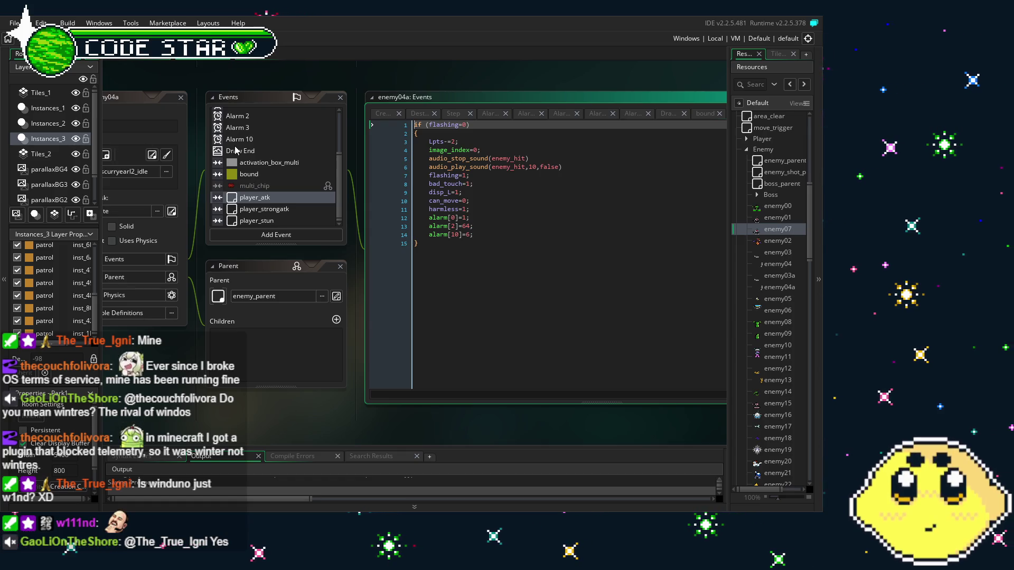
- Revisit the Alarm 10, Alarm 3 and Alarm 2 event code
scroll(253, 124, "up", 3)
scroll(252, 134, "down", 3)
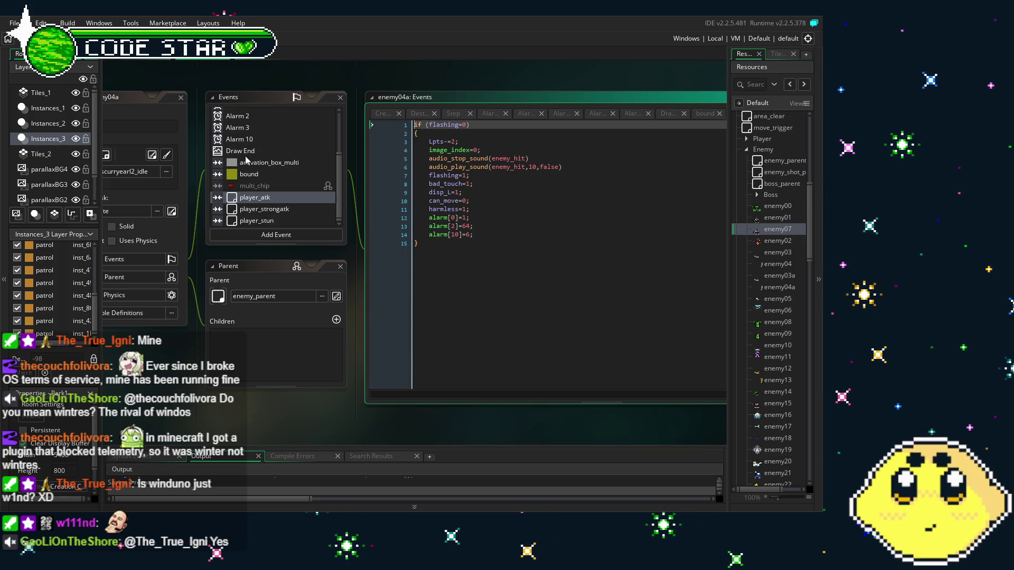
left_click(246, 141)
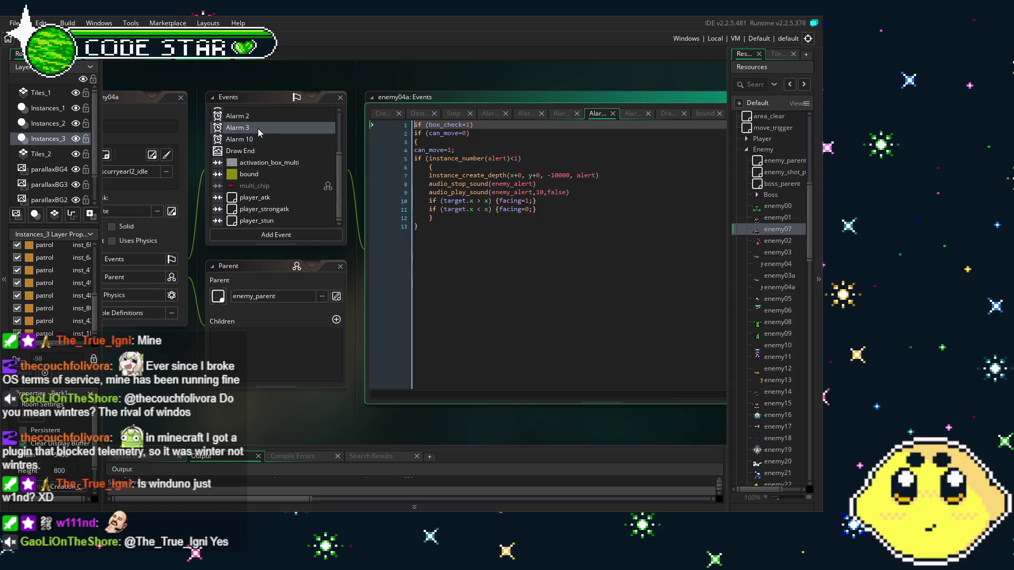
scroll(258, 128, "up", 3)
left_click(257, 167)
left_click(260, 181)
- Bring up enemy04a's Step event, save the project, and scroll through its boxcheck code
left_click(233, 133)
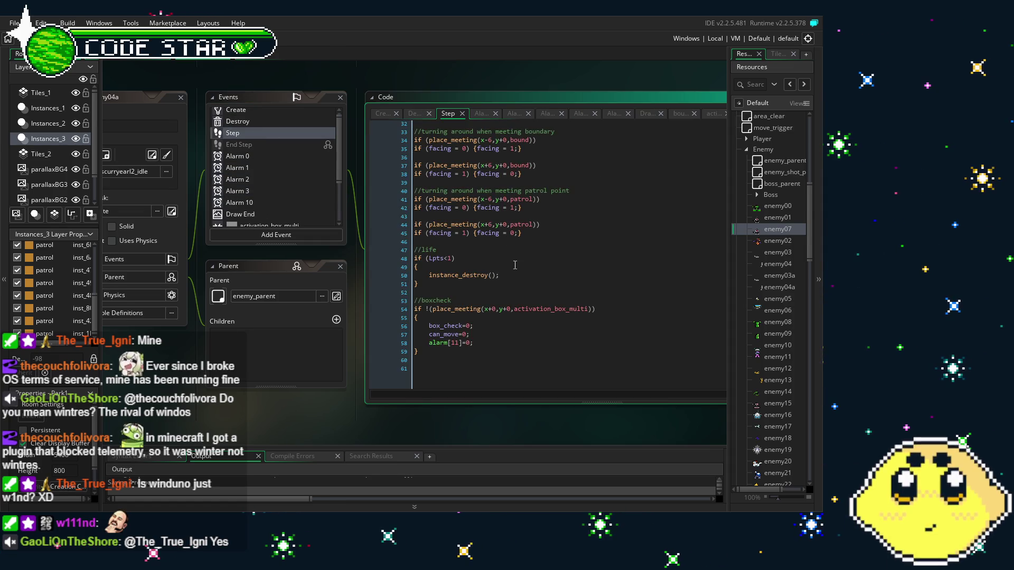
scroll(515, 265, "up", 5)
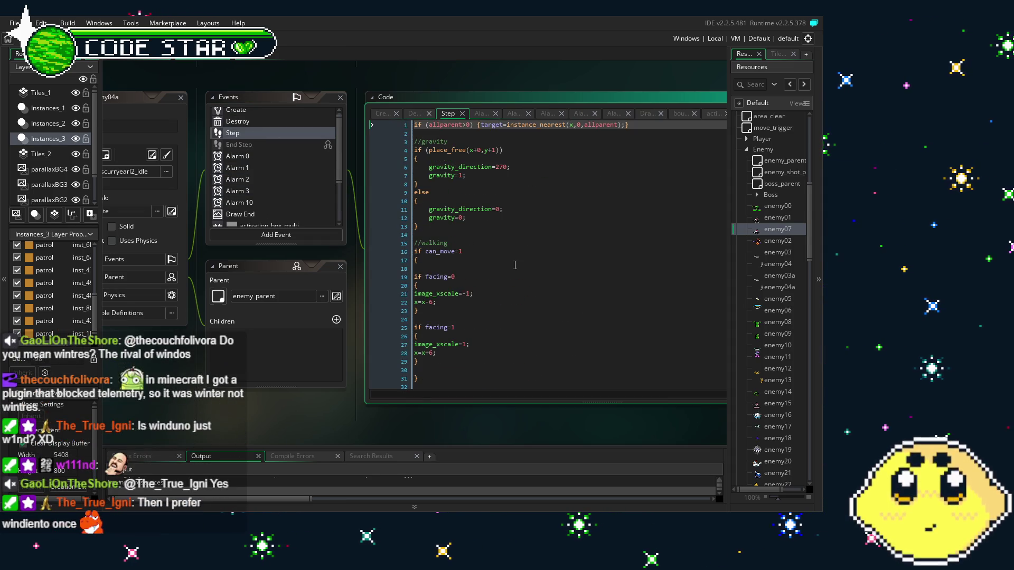
left_click_drag(316, 438, 299, 434)
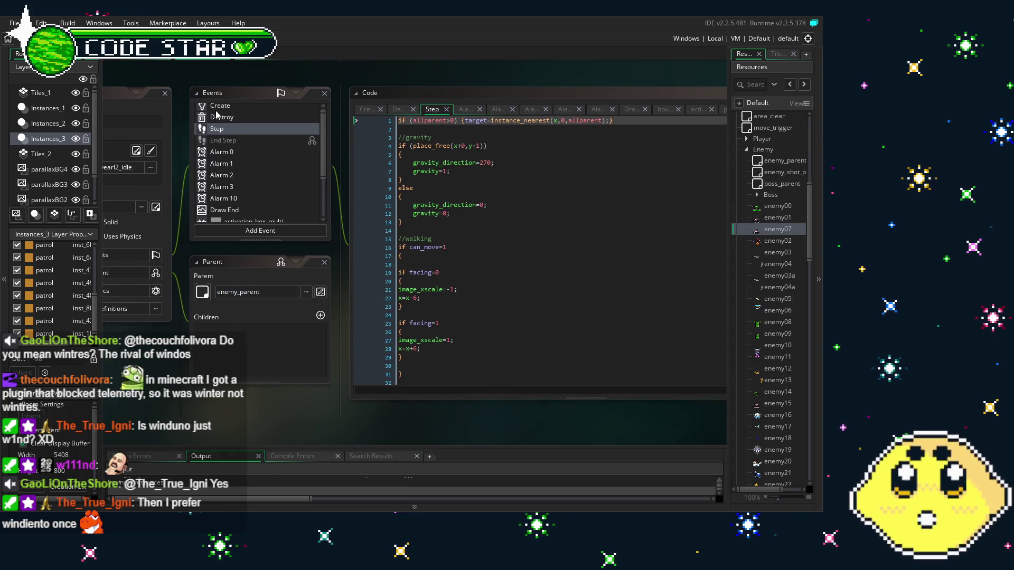
key("ctrl+s")
scroll(426, 286, "down", 10)
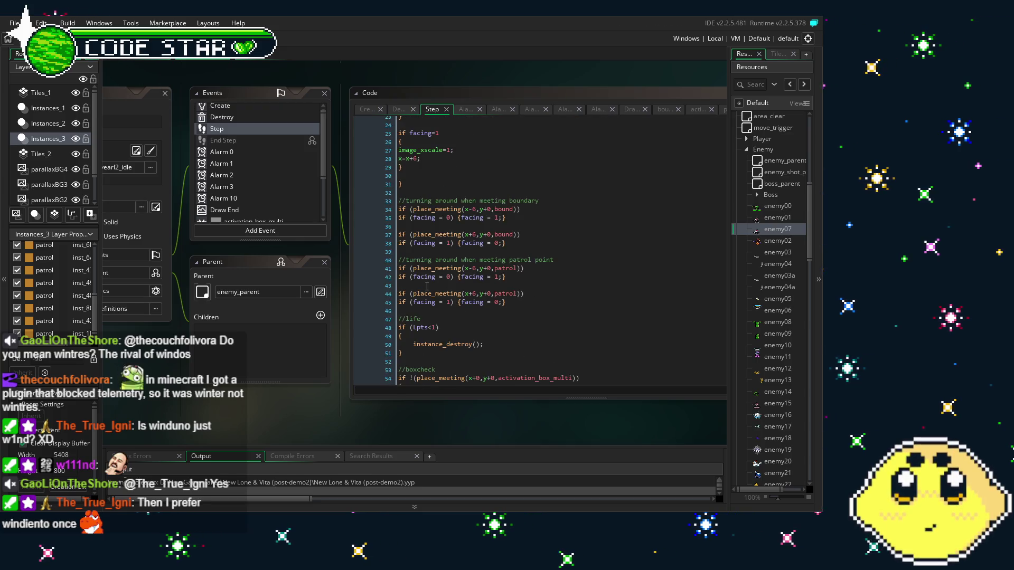
scroll(258, 164, "down", 3)
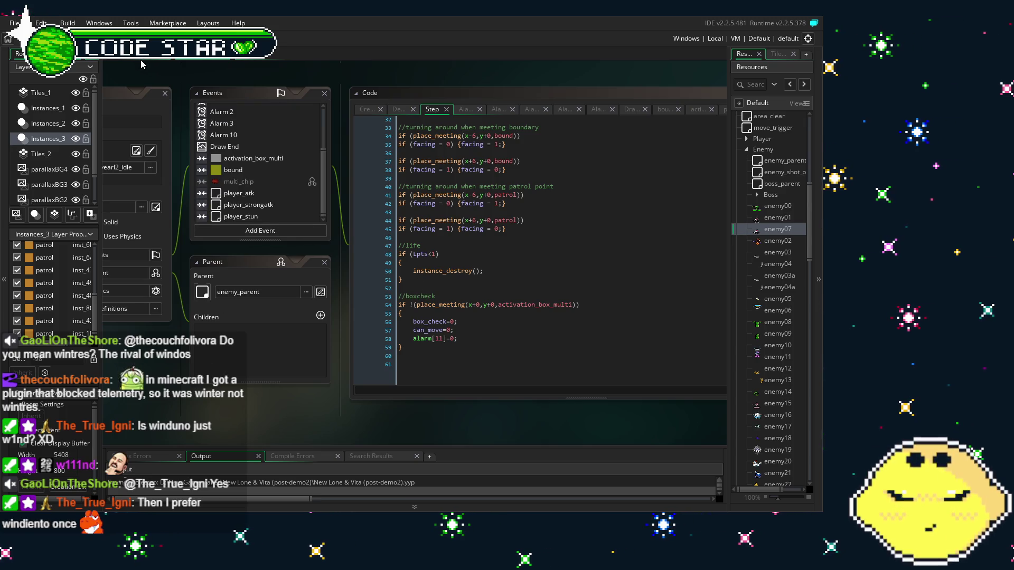
scroll(282, 160, "up", 3)
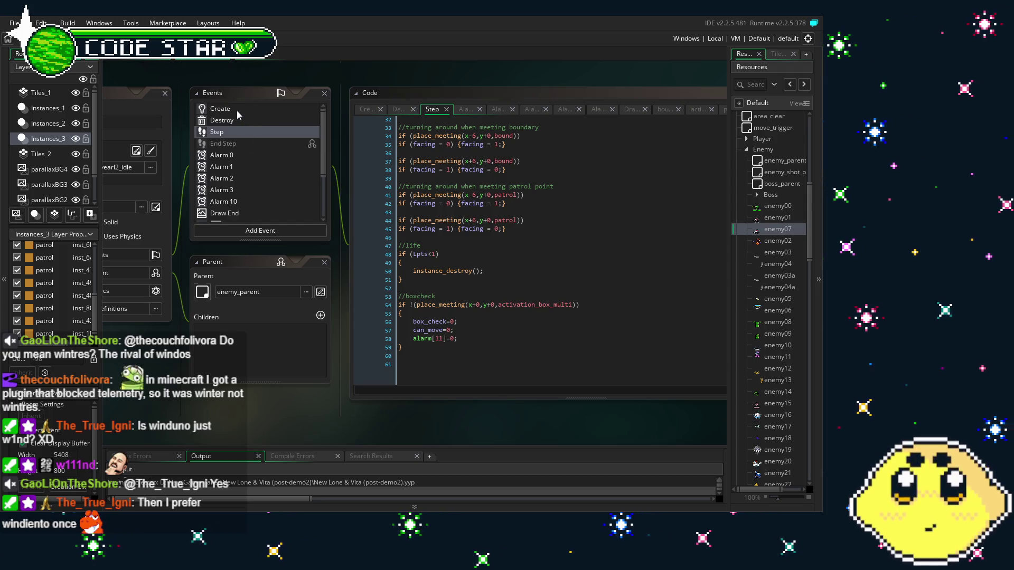
mouse_move(178, 371)
left_mouse_down()
mouse_move(293, 372)
mouse_move(270, 371)
left_mouse_up()
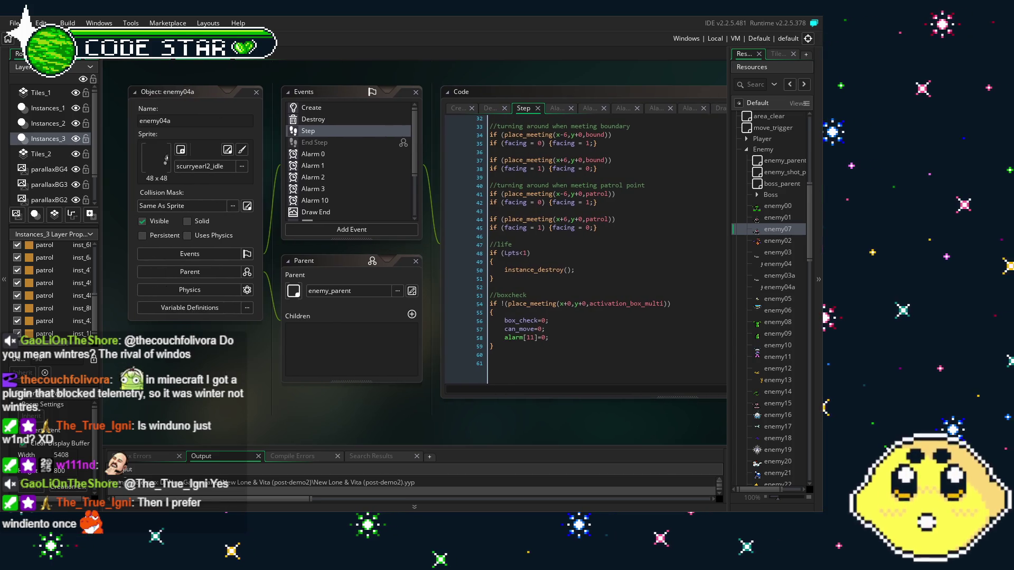
- Rewrite the Step walking lines from x=x-6 / x=x+6 to y=y-6 / y=y+6, flipping image_yscale
left_click(548, 280)
scroll(459, 311, "up", 10)
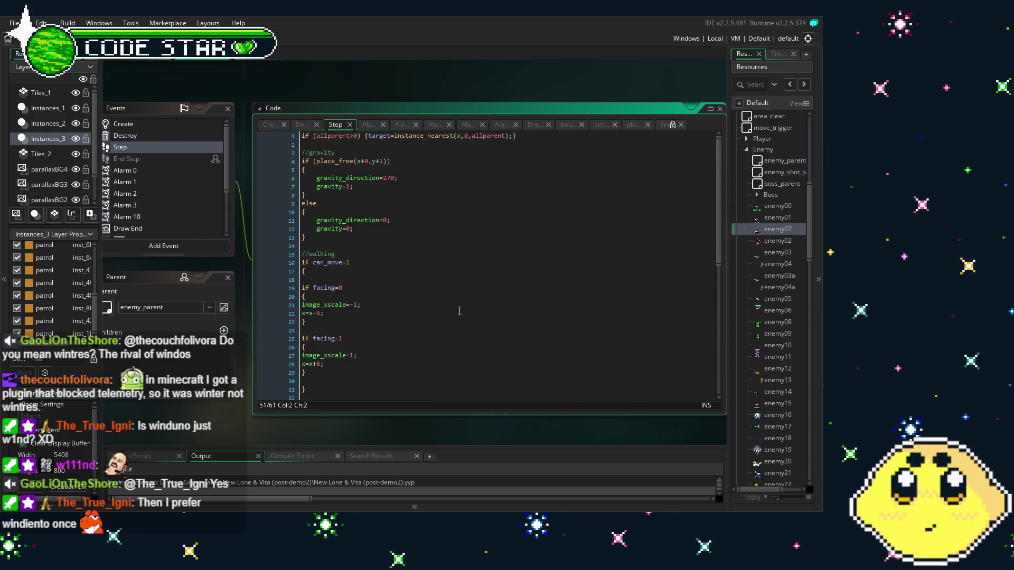
scroll(460, 311, "down", 4)
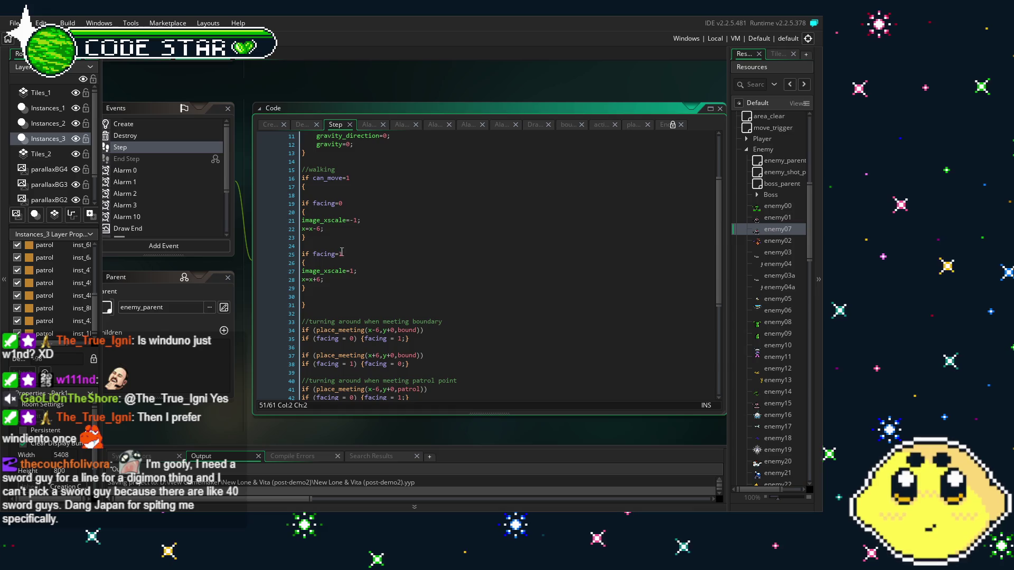
left_click(304, 228)
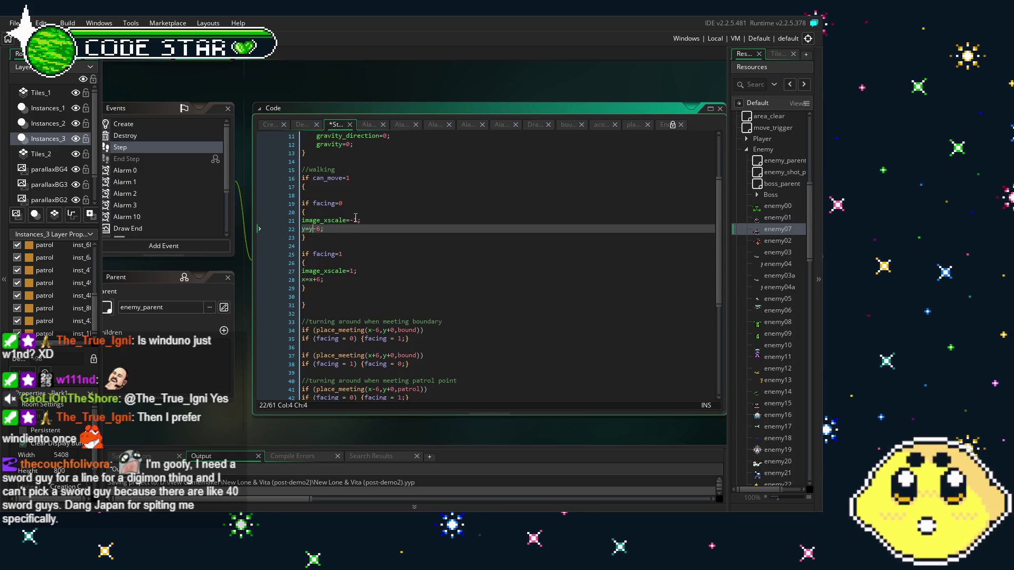
left_click(327, 221)
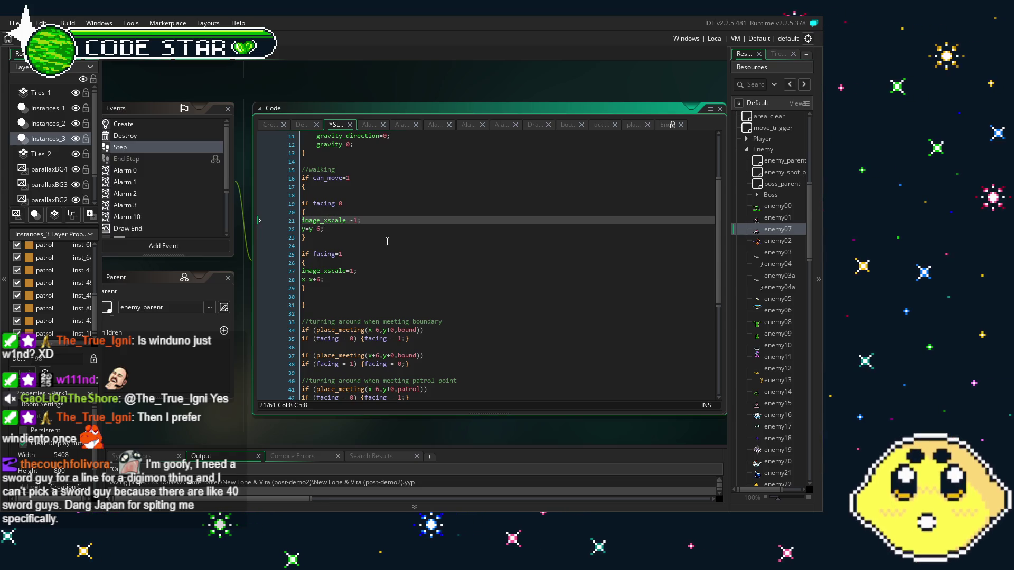
type("y")
scroll(387, 241, "down", 3)
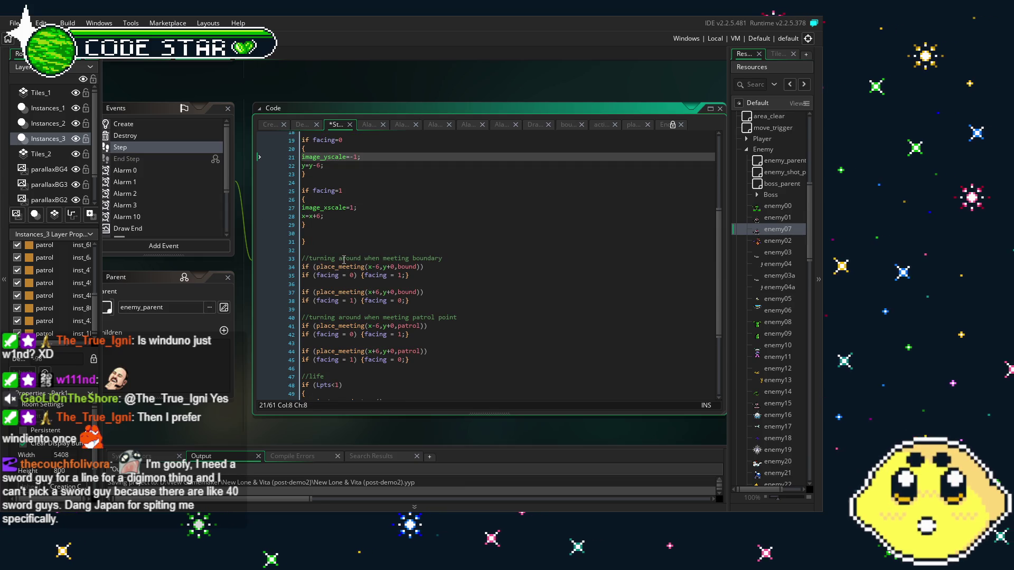
left_click(330, 207)
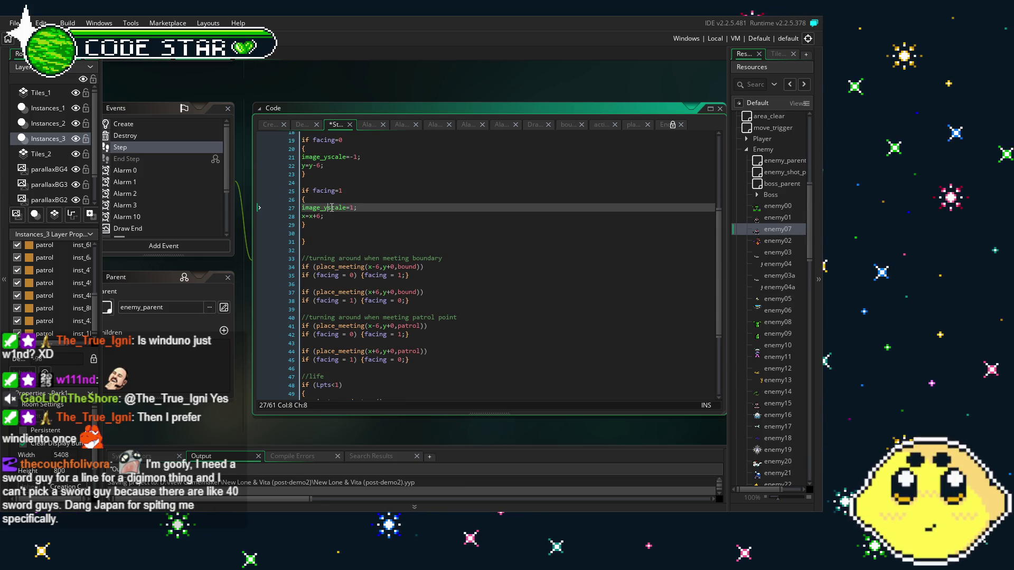
key("Down")
key("Left")
key("Left")
key("BackSpace")
type("y")
key("Left")
key("Left")
key("BackSpace")
type("y")
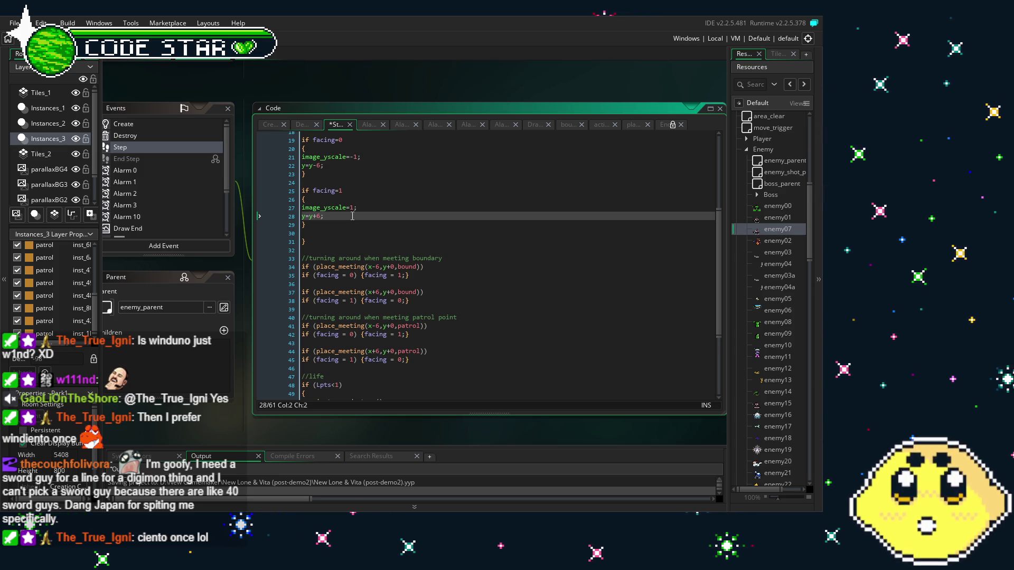
scroll(352, 216, "down", 3)
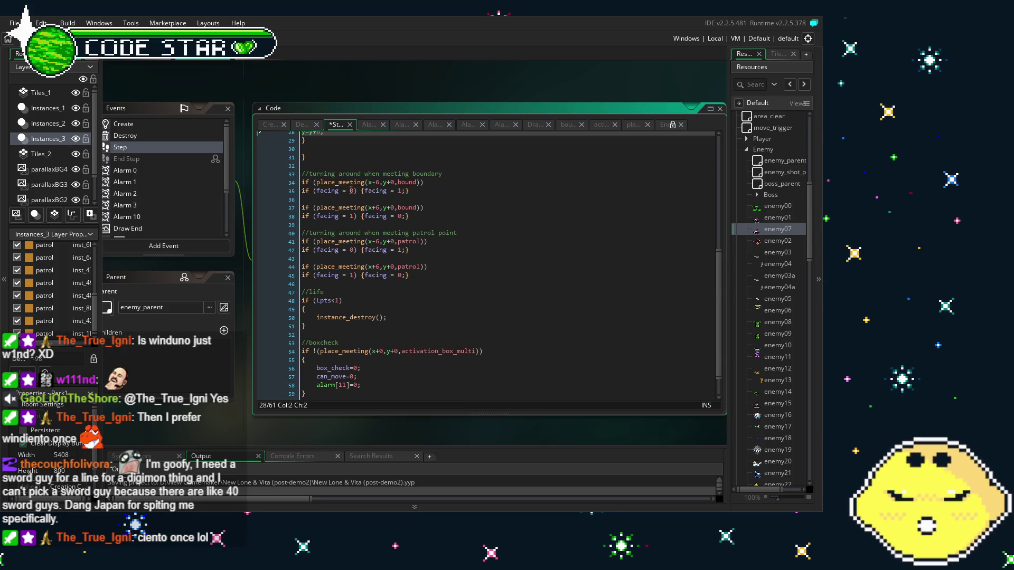
- Change both bound place_meeting checks to use an x offset of 0
left_click_drag(369, 182, 395, 182)
type("x+0,y+0")
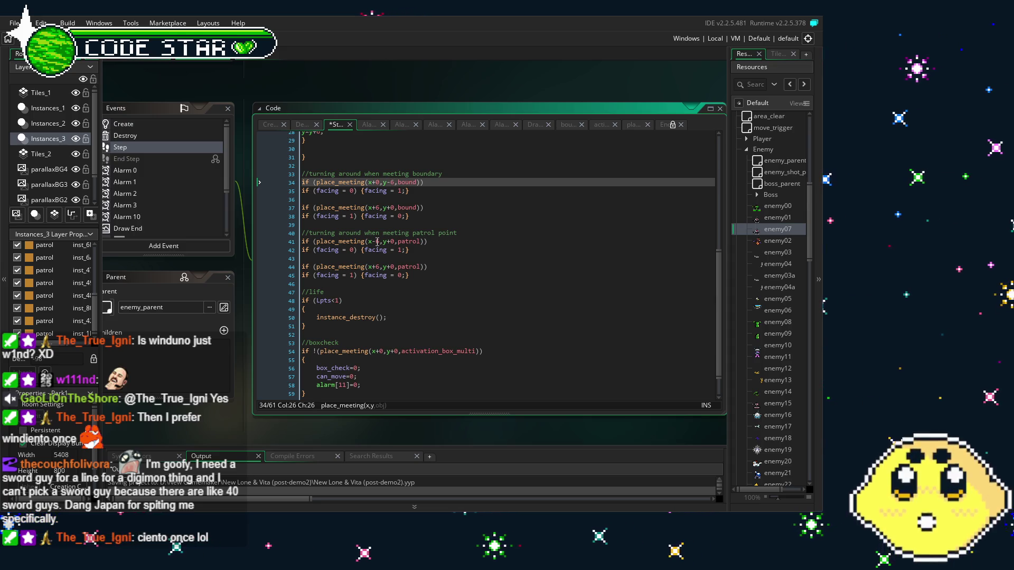
left_click(379, 207)
key("BackSpace")
type("0")
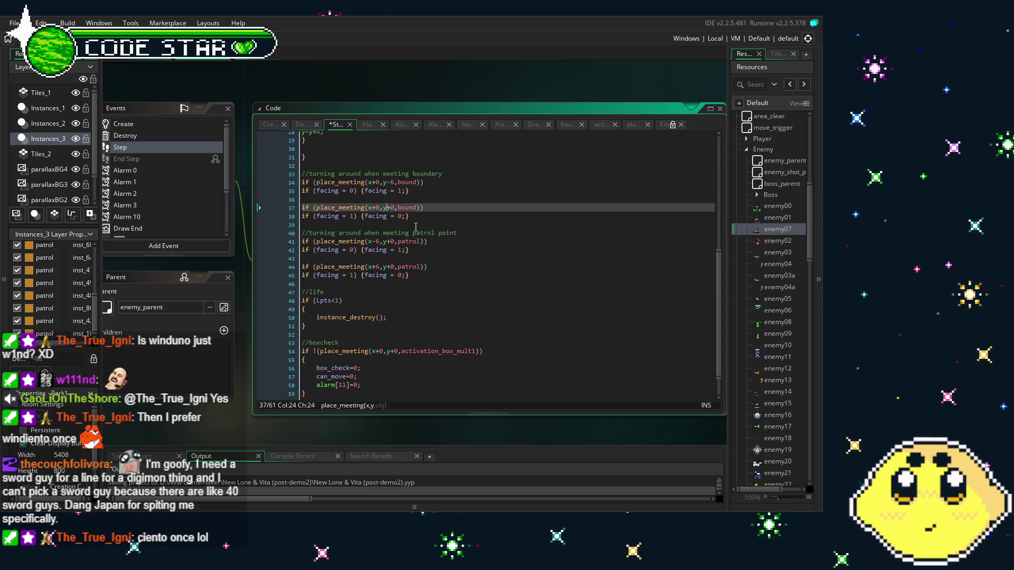
key("Right")
key("Right")
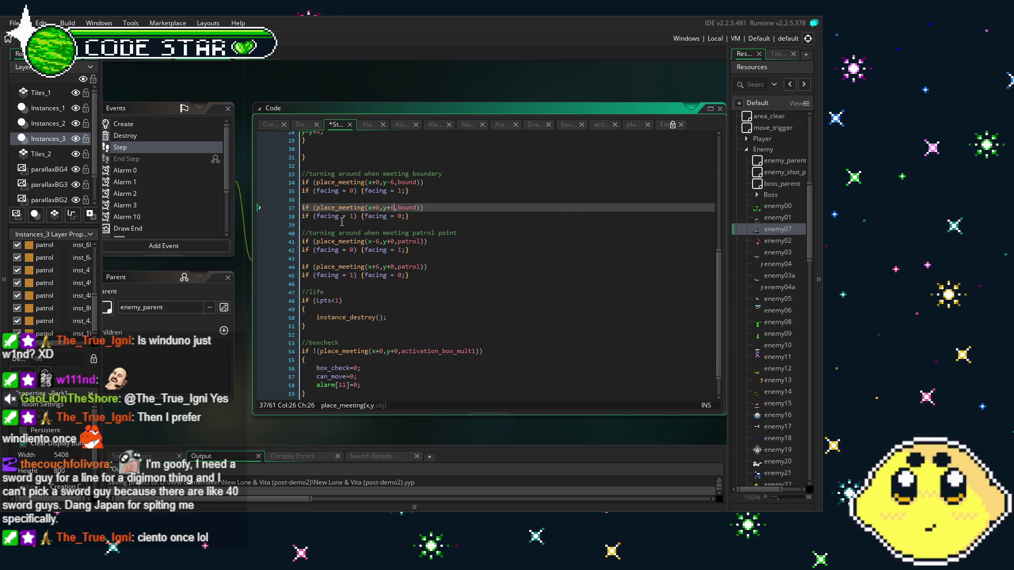
scroll(341, 221, "down", 2)
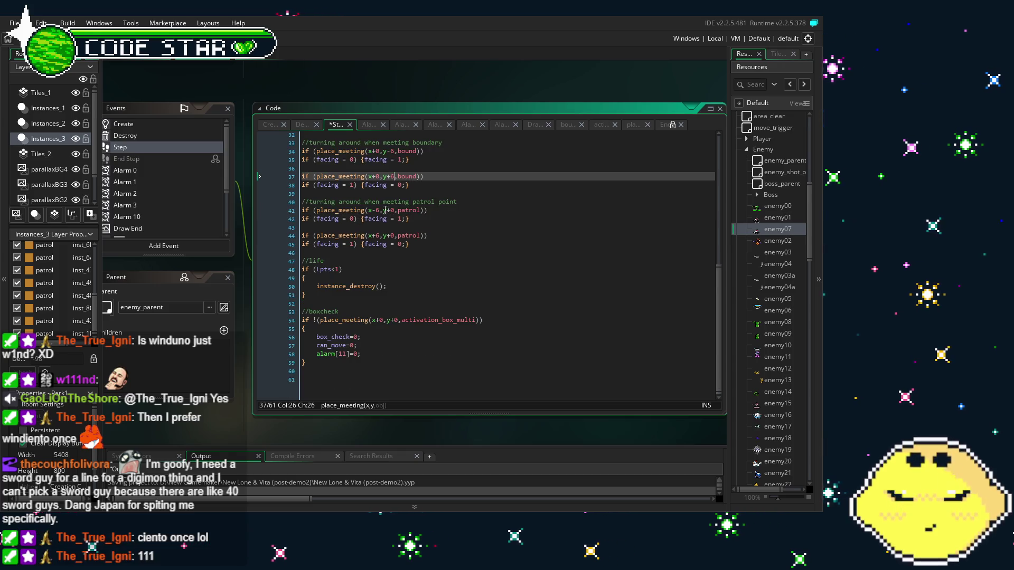
- Set the two patrol-point checks to x+0,y-6 and x+0,y+6
left_click(384, 210)
type("+")
key("Right")
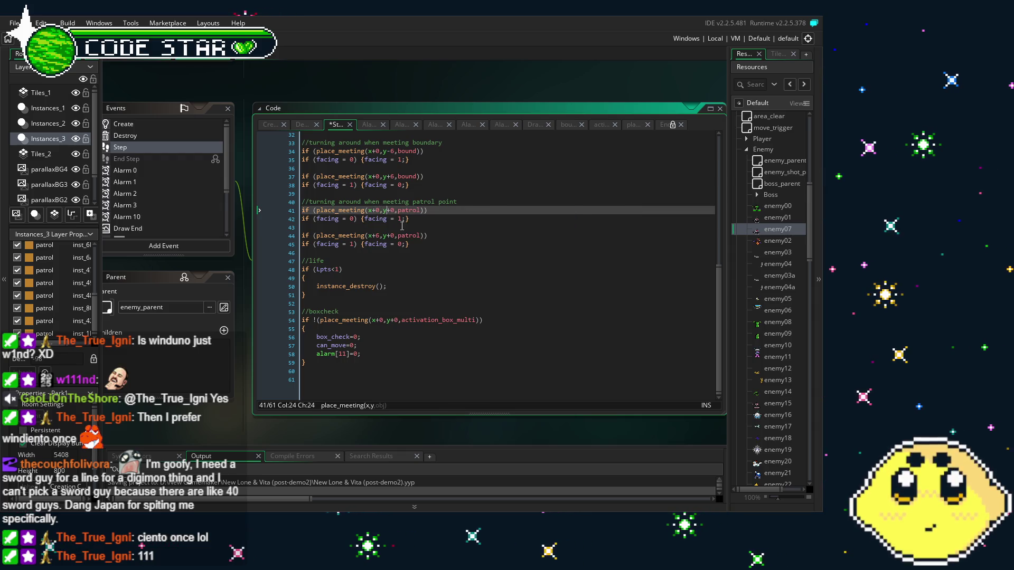
key("BackSpace")
key("BackSpace")
type("-")
key("Left")
key("BackSpace")
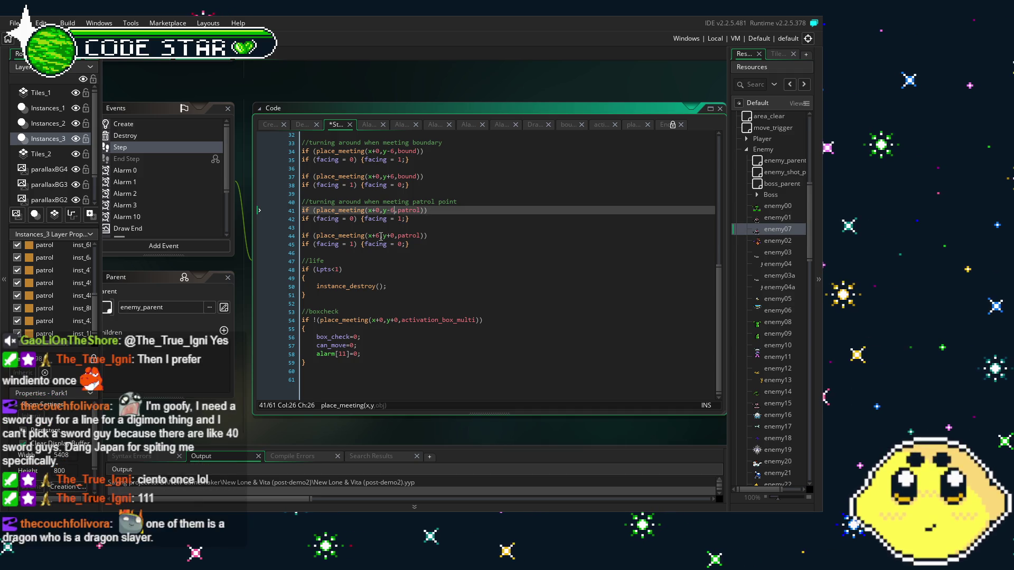
left_click(379, 235)
key("BackSpace")
type("0")
key("Right")
key("Right")
key("Right")
key("Right")
key("BackSpace")
type("6")
- Scroll through the revised Step code and bring up Alarm 3
scroll(418, 263, "up", 12)
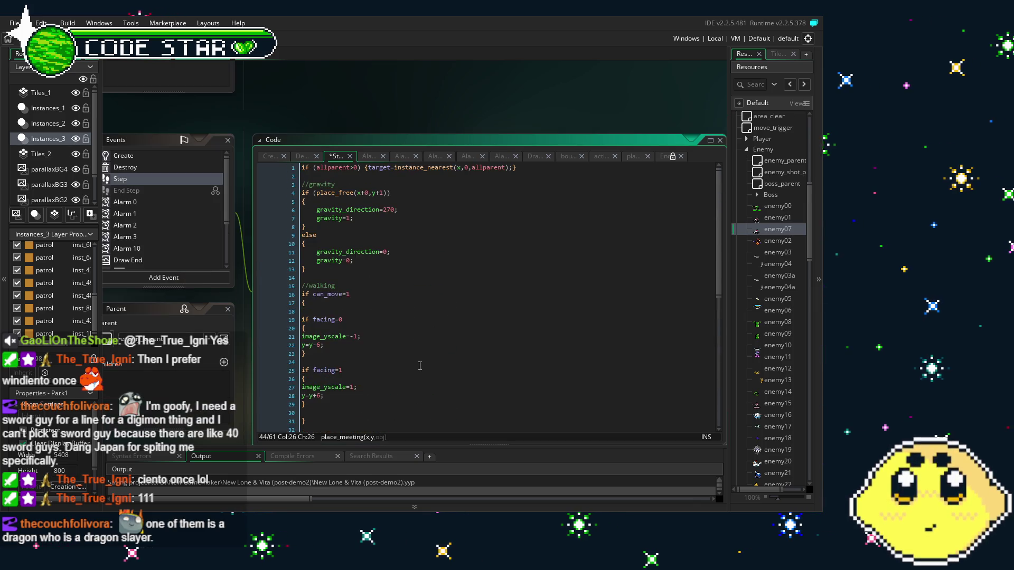
scroll(420, 365, "down", 4)
scroll(420, 365, "down", 5)
scroll(420, 365, "down", 2)
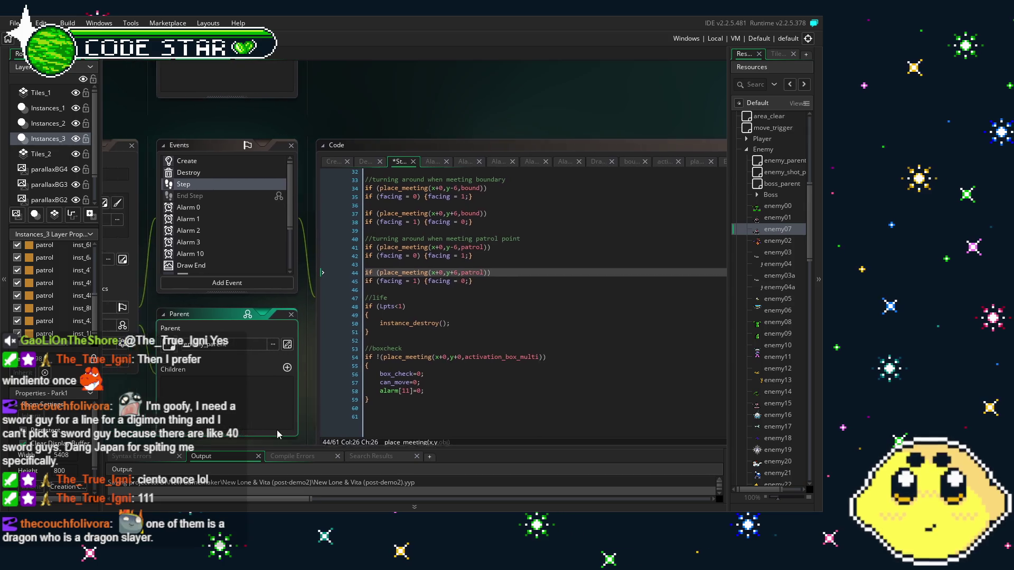
scroll(241, 226, "down", 2)
scroll(241, 226, "up", 2)
left_click(223, 244)
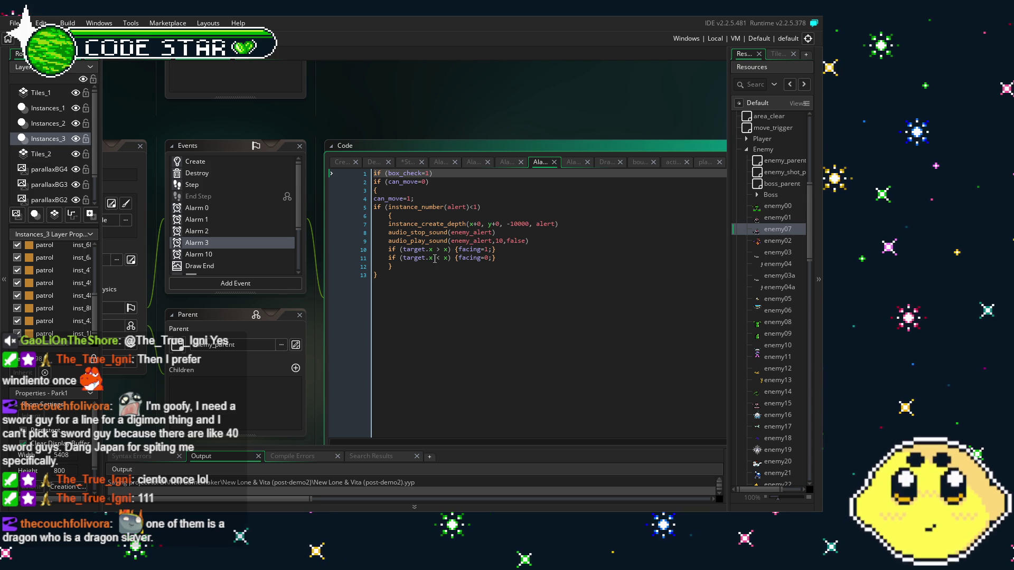
- Change both target.x references on lines 10 and 11 to target.y
left_click(429, 249)
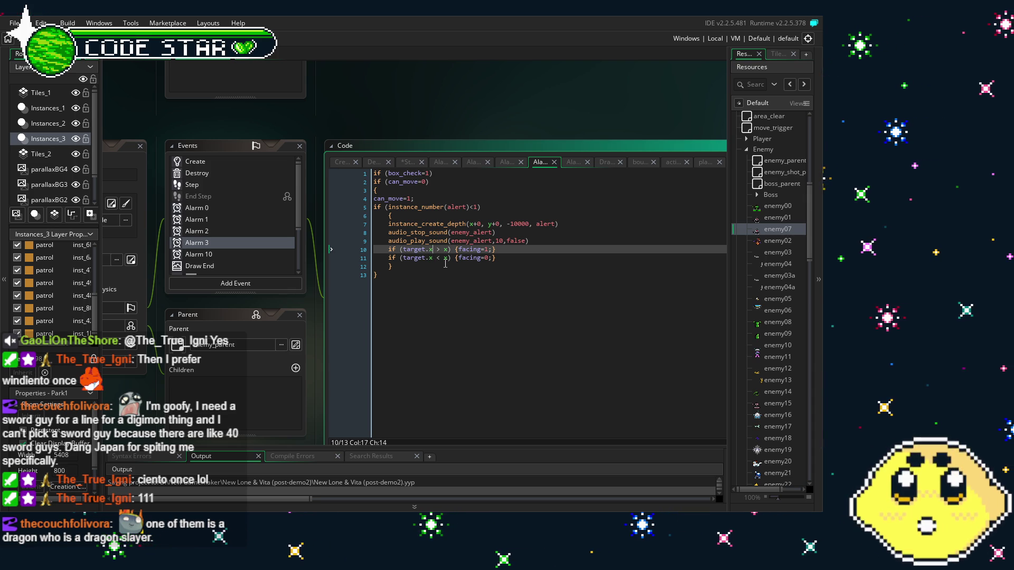
key("Delete")
type("7")
key("Down")
key("BackSpace")
type("y")
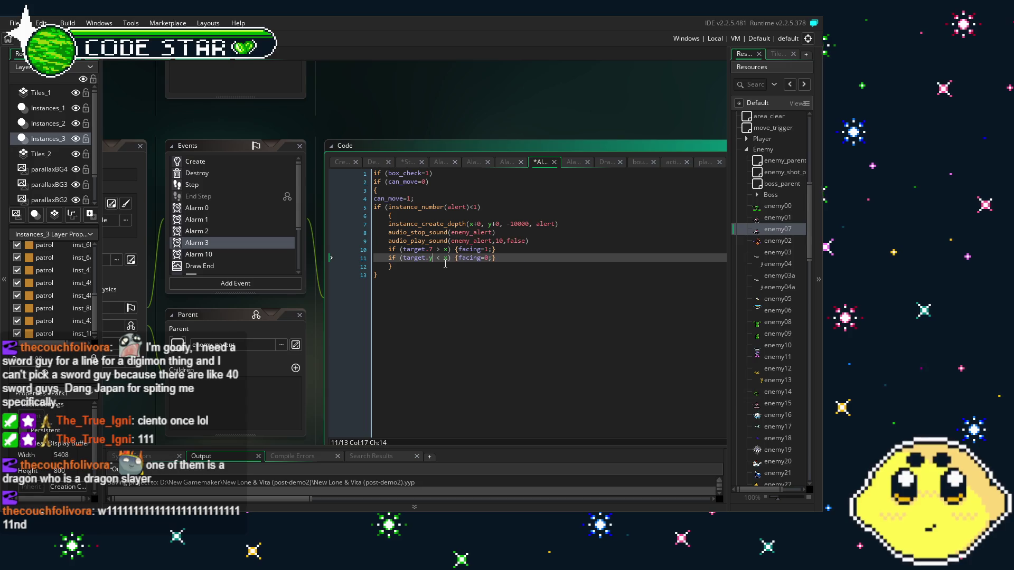
key("Up")
key("BackSpace")
type("y")
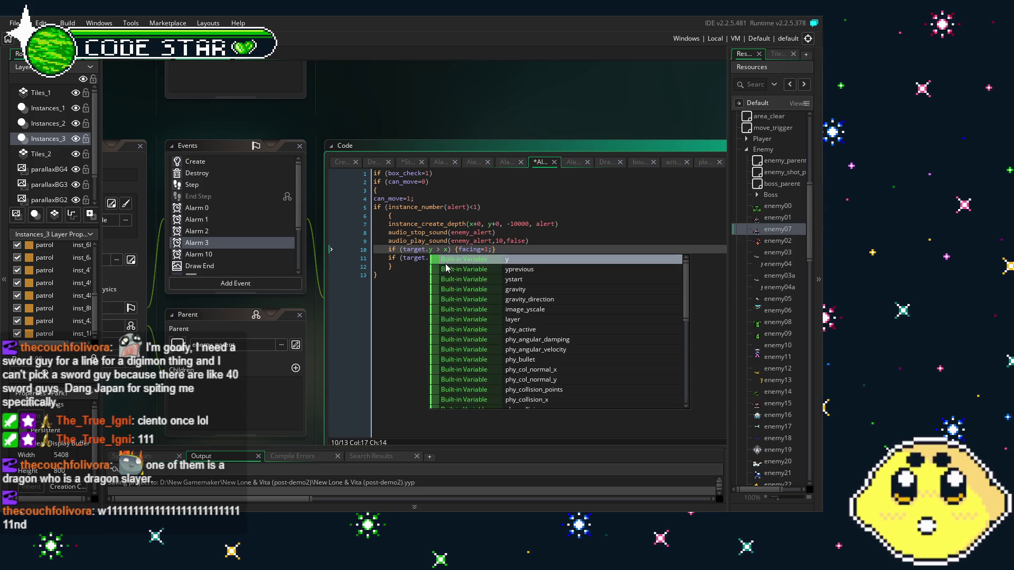
key("Down")
key("Up")
left_click(393, 288)
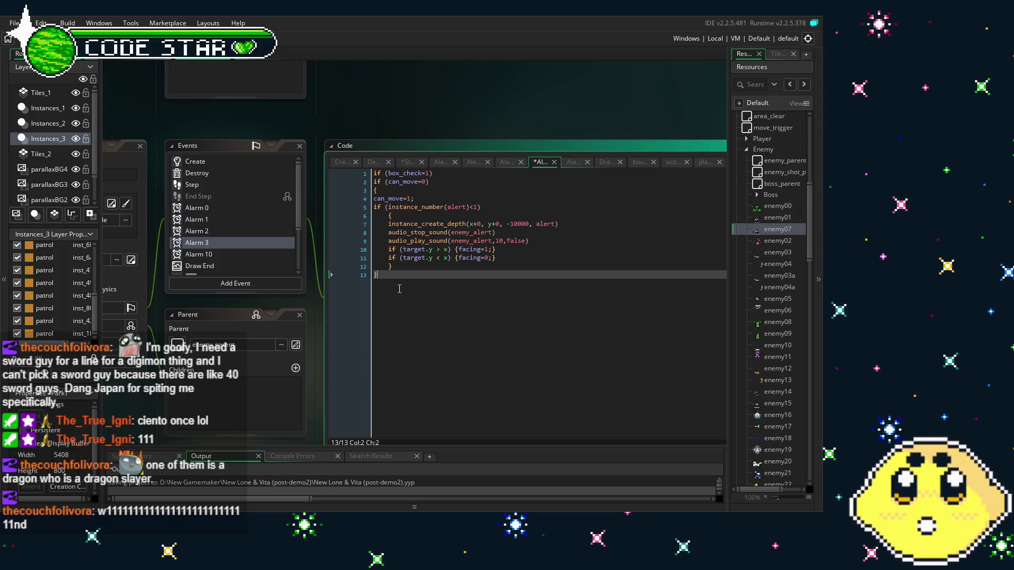
- Replace the compared x with y, giving target.y > y and target.y < y
left_click(447, 249)
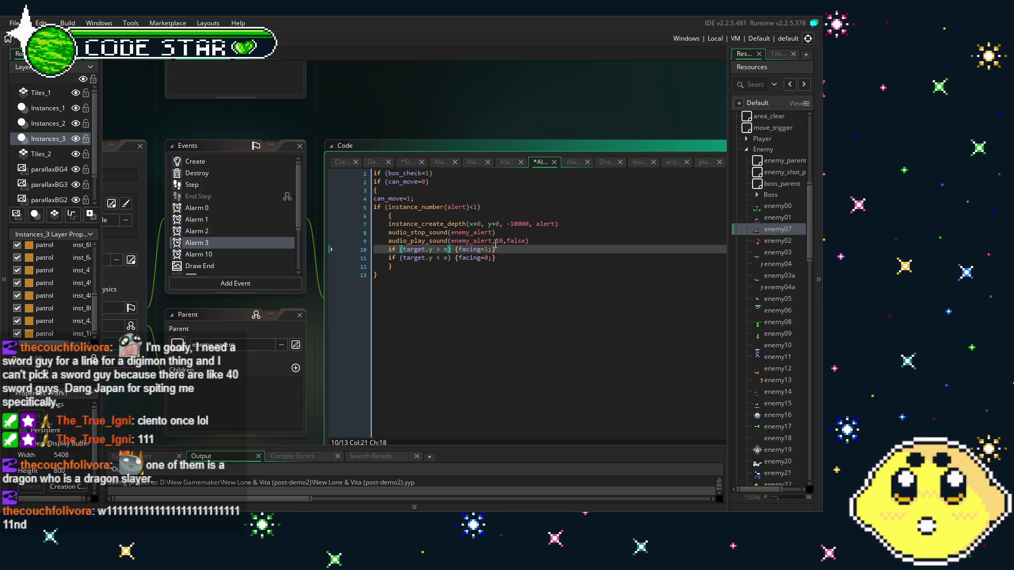
key("BackSpace")
type("y")
key("Down")
key("Down")
double_click(446, 257)
type("y")
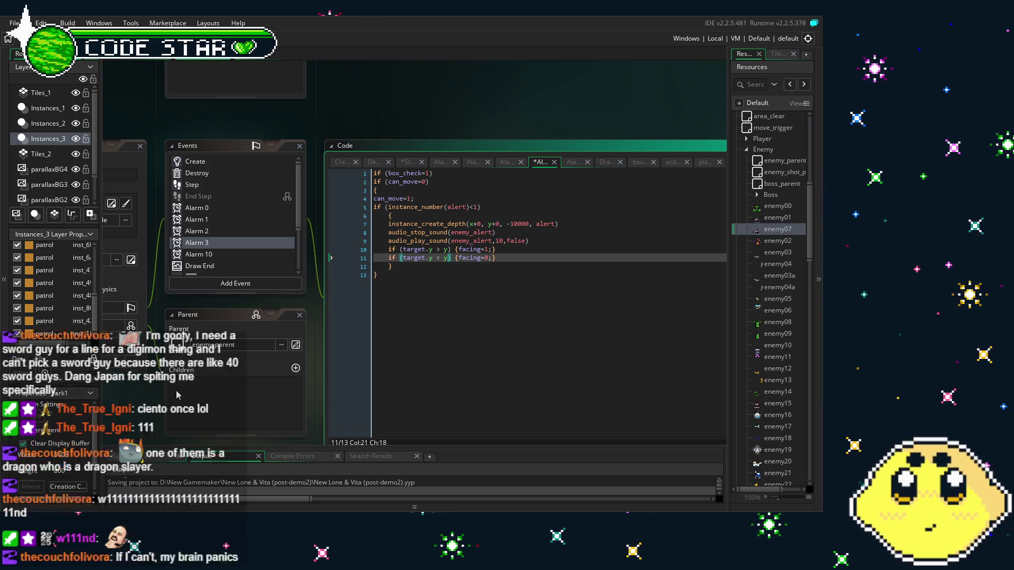
left_click_drag(177, 395, 156, 381)
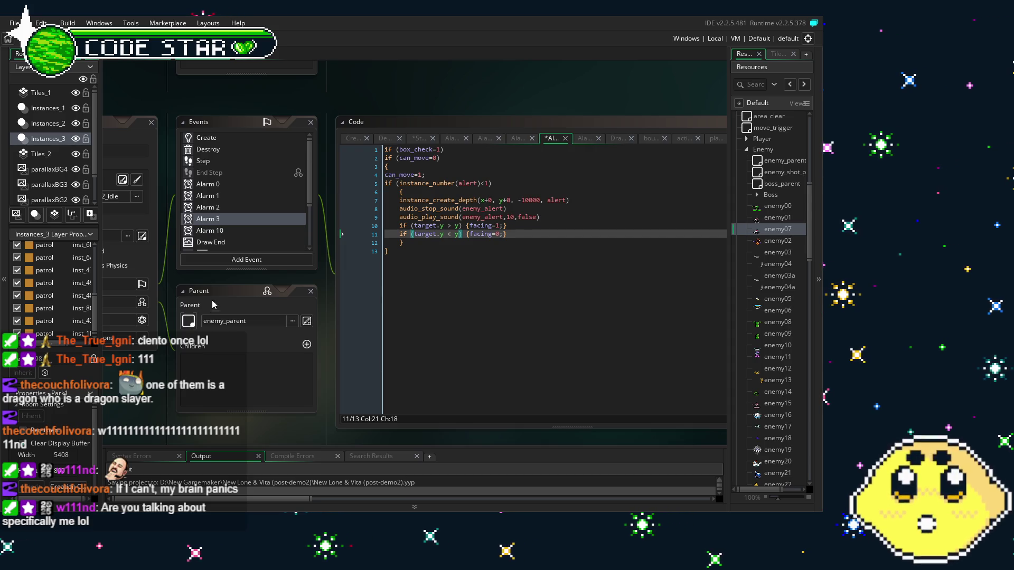
- Look over Alarm 10, Draw End, and the player_strongatk, player_stun and player_atk collision code
left_click(230, 231)
scroll(235, 226, "down", 2)
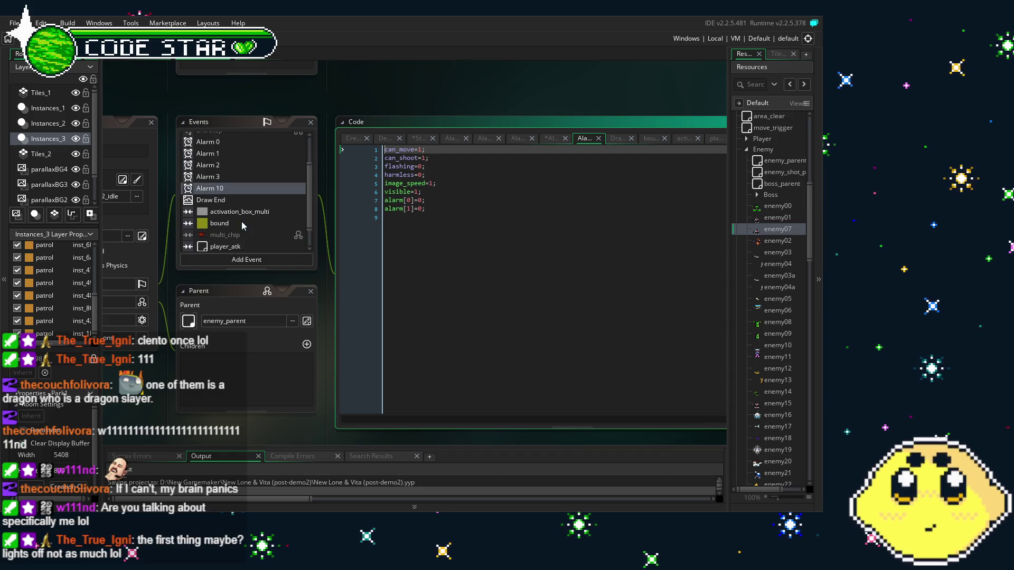
left_click(248, 198)
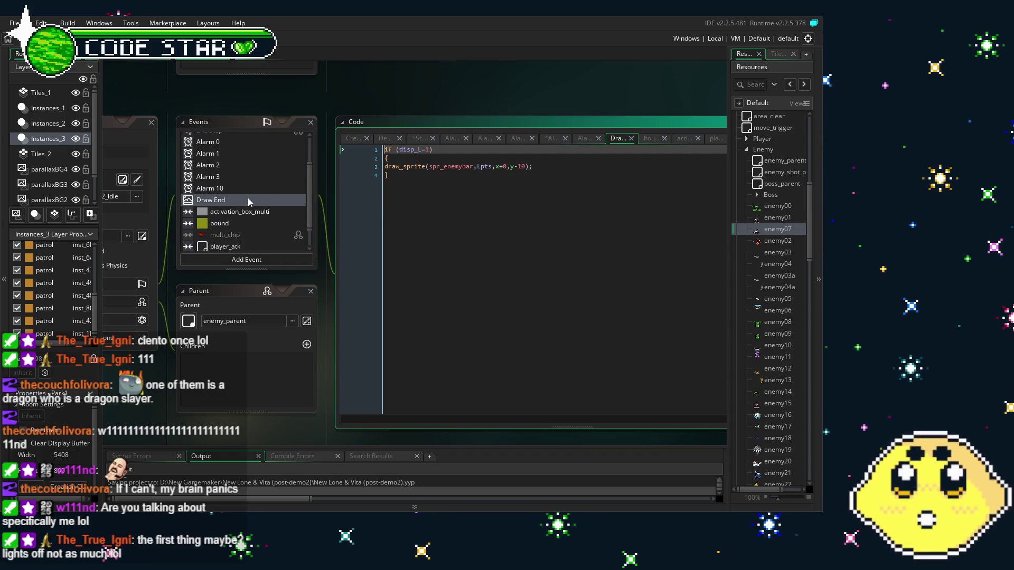
scroll(248, 201, "down", 1)
left_click(248, 236)
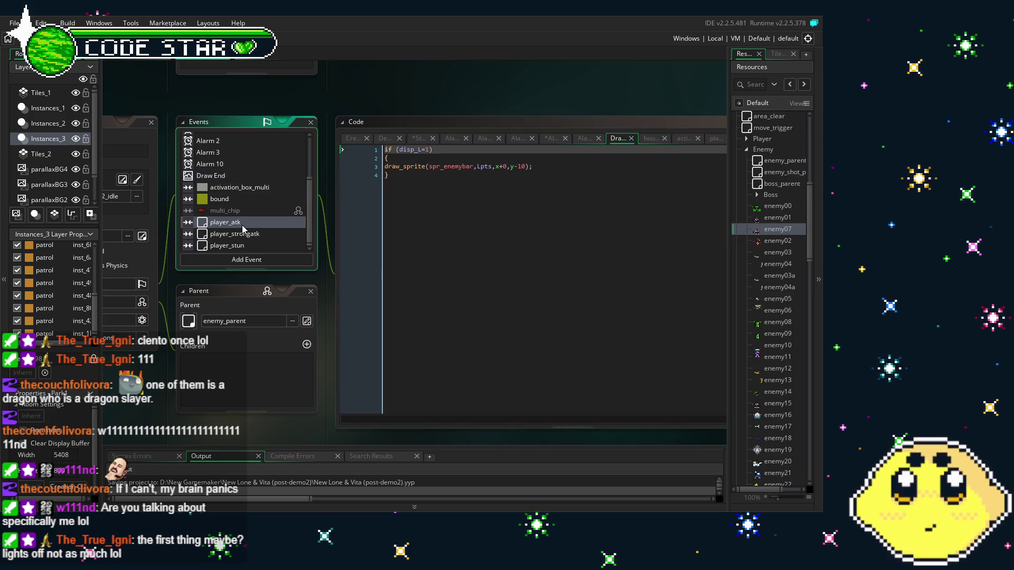
left_click(247, 244)
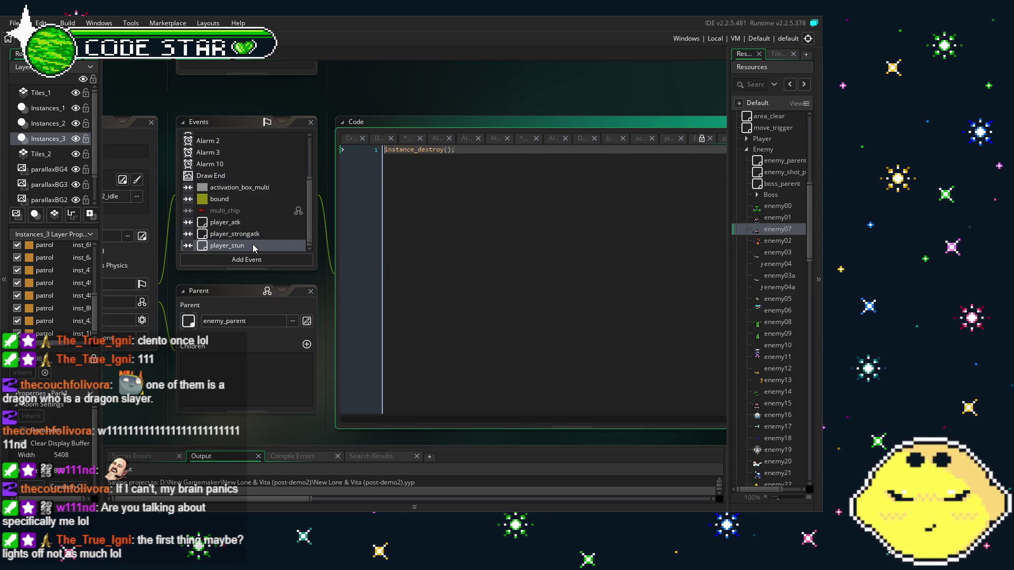
left_click(255, 236)
left_click(248, 222)
- Show the Create event code (lpts=2, facing=0) and save the project
scroll(244, 152, "up", 3)
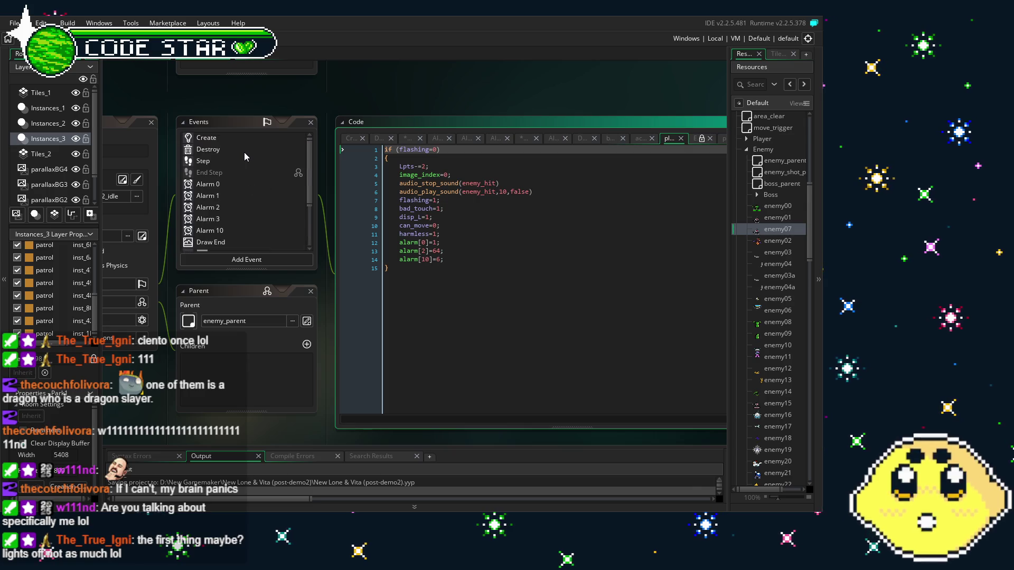
left_click(239, 140)
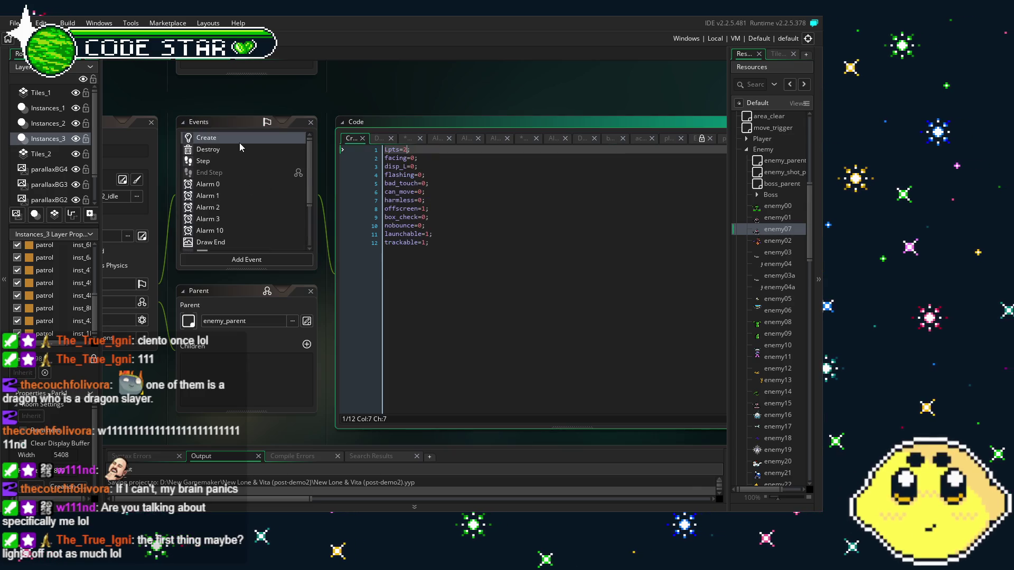
key("ctrl+s")
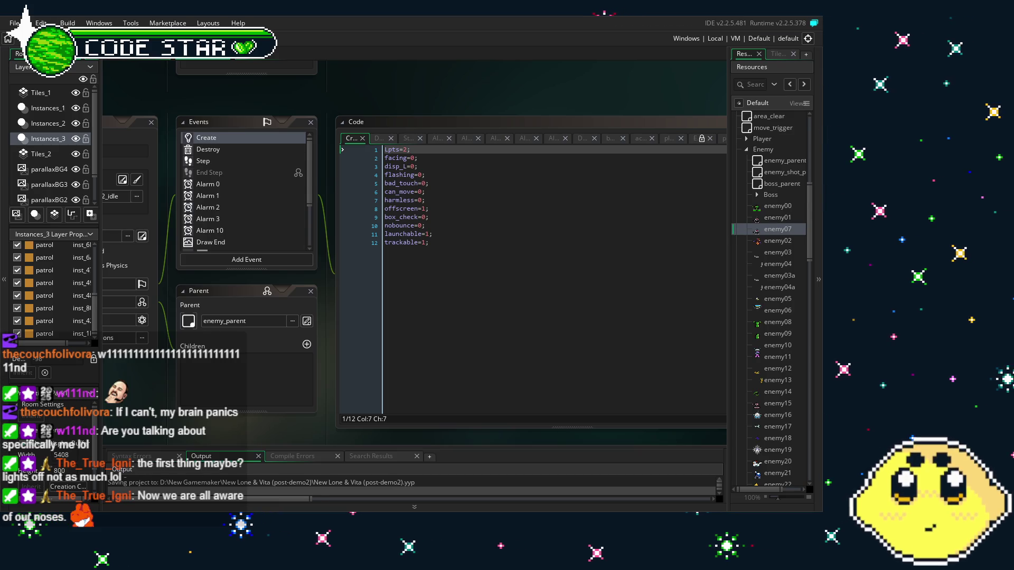
left_click_drag(253, 427, 237, 426)
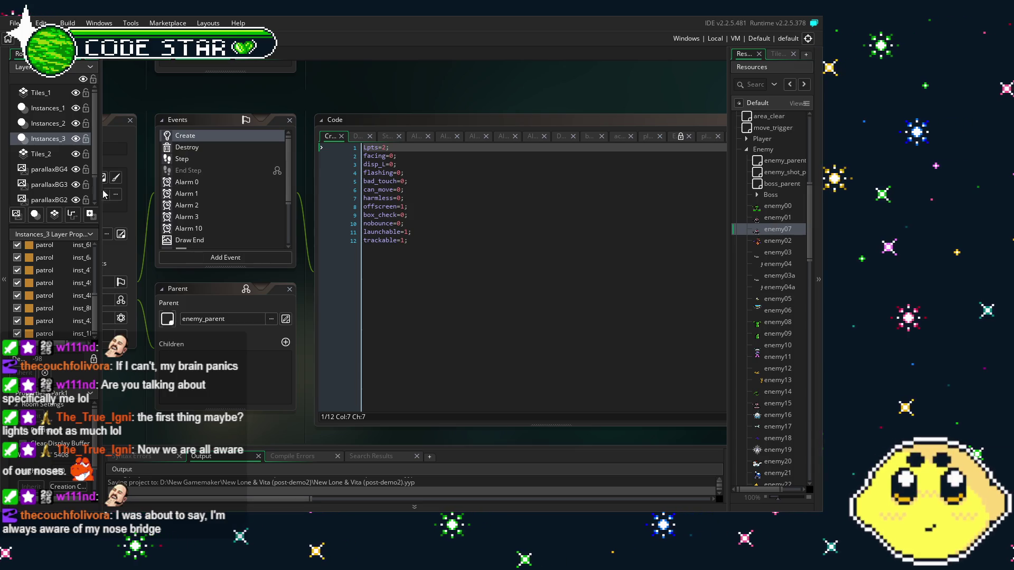
mouse_move(207, 95)
left_mouse_down()
mouse_move(266, 105)
mouse_move(176, 173)
mouse_move(132, 124)
left_mouse_up()
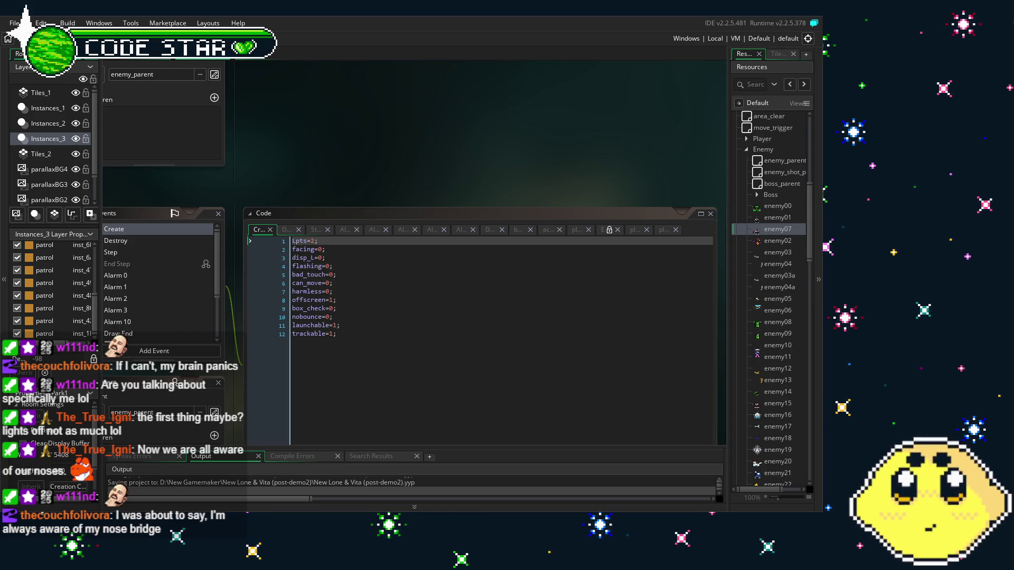
- Drag an enemy04a instance into Park1 beside a pillar, inspect it, and settle it at X 336
left_click(281, 146)
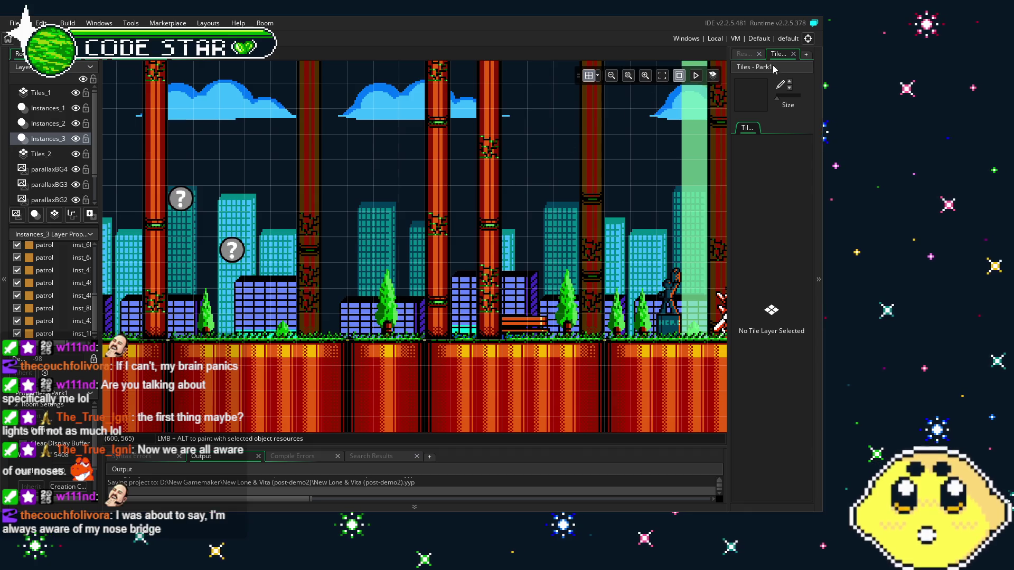
left_click(744, 54)
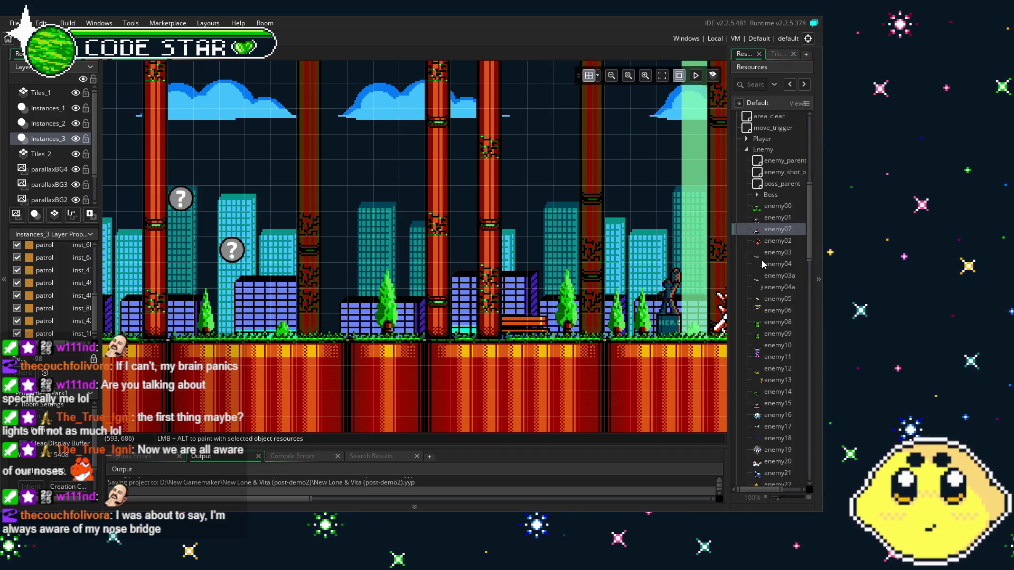
mouse_move(777, 285)
left_mouse_down()
mouse_move(292, 287)
mouse_move(343, 280)
mouse_move(381, 309)
mouse_move(381, 333)
left_mouse_up()
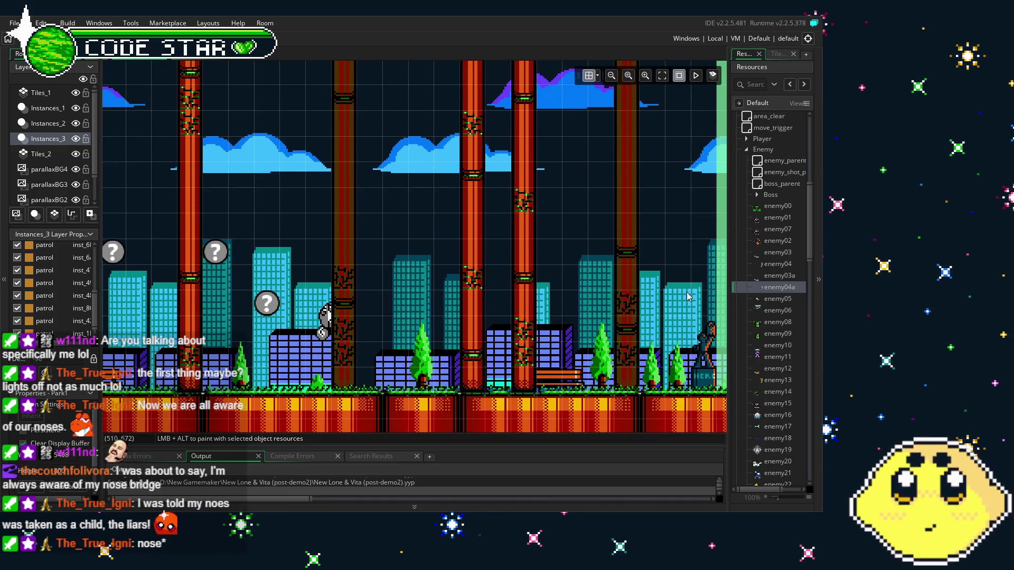
mouse_move(767, 293)
left_mouse_down()
mouse_move(364, 288)
mouse_move(388, 280)
left_mouse_up()
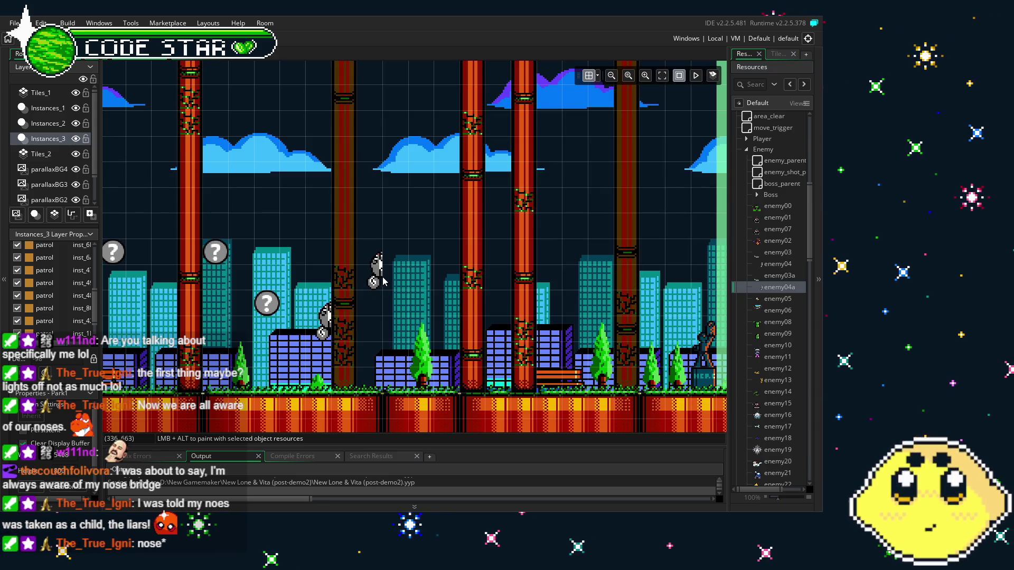
double_click(381, 280)
left_click(504, 155)
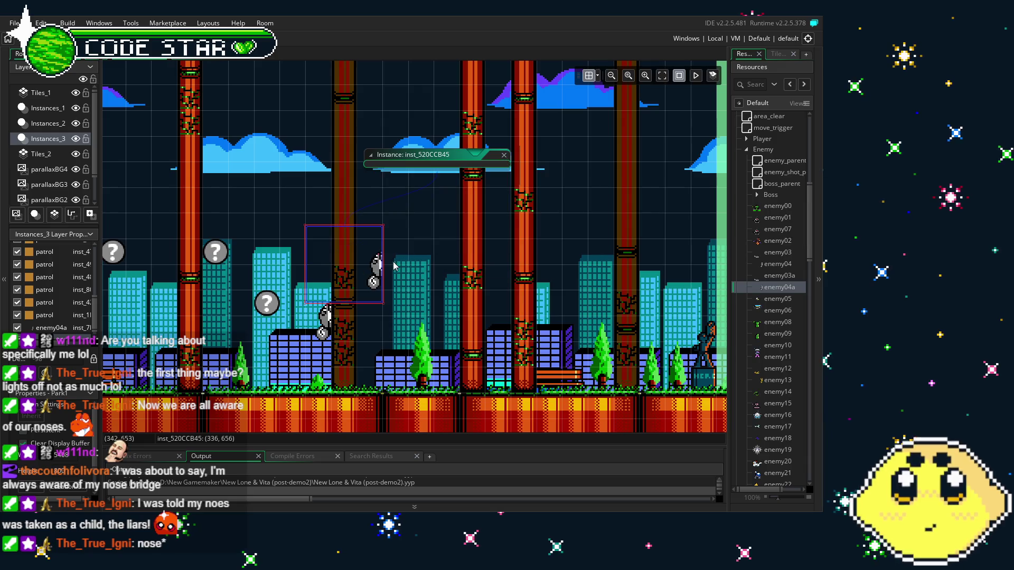
left_click_drag(364, 280, 246, 279)
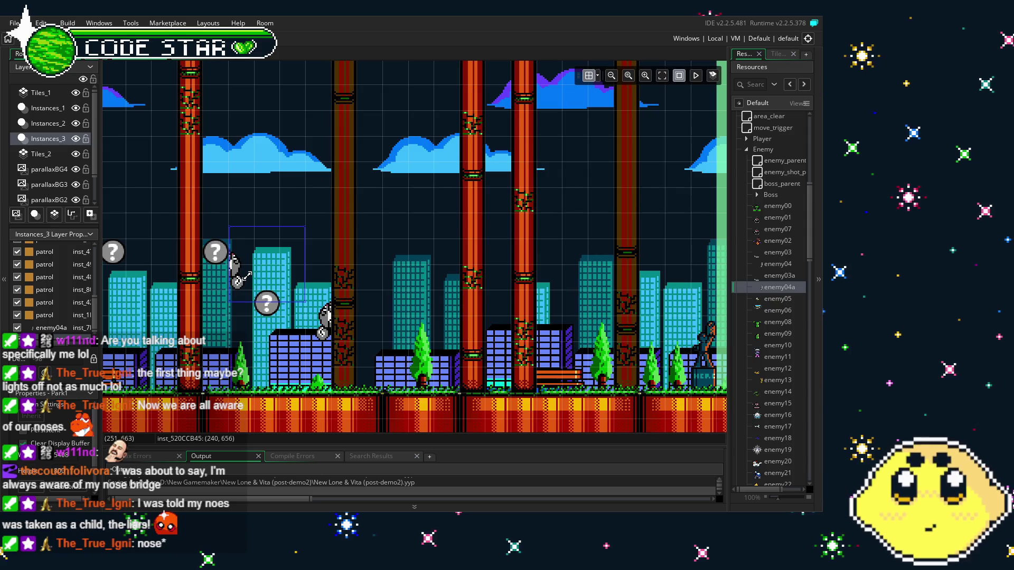
mouse_move(259, 278)
left_mouse_down()
mouse_move(389, 251)
mouse_move(363, 237)
mouse_move(221, 236)
mouse_move(383, 210)
left_mouse_up()
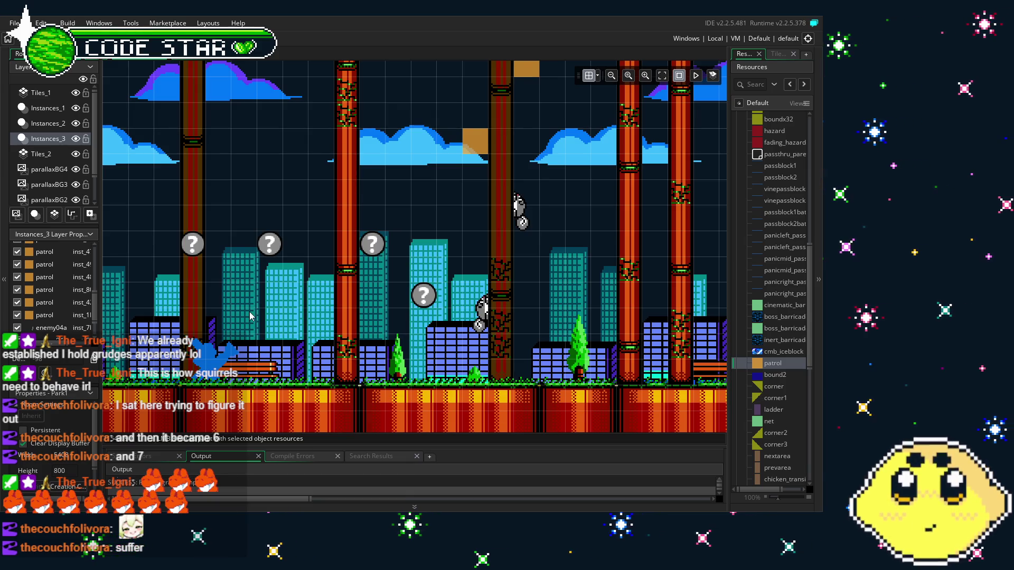
- Collapse Collision, expand the Enemy group, and open the enemy04a object editor
scroll(250, 316, "right", 2)
scroll(739, 312, "up", 6)
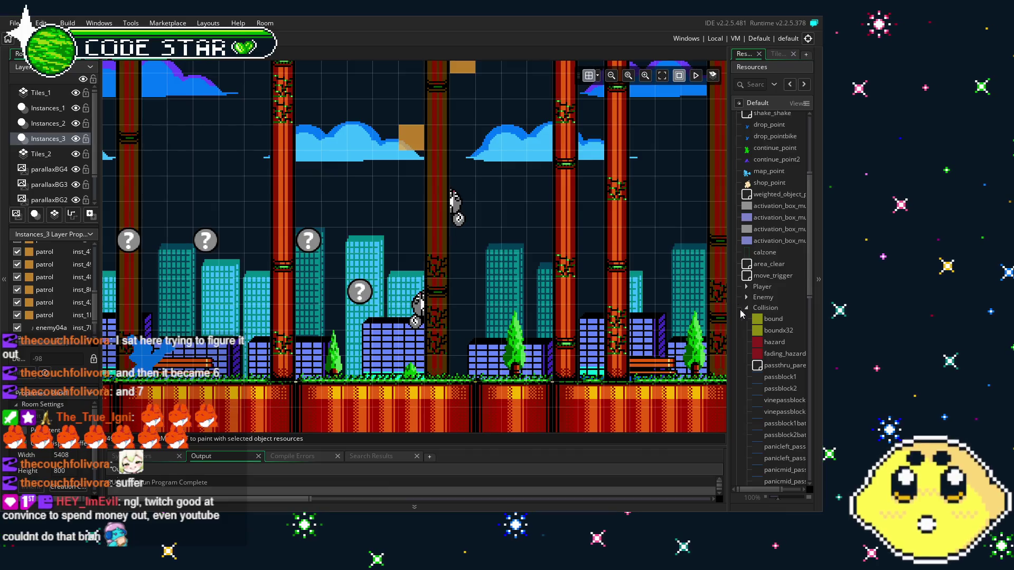
left_click(746, 308)
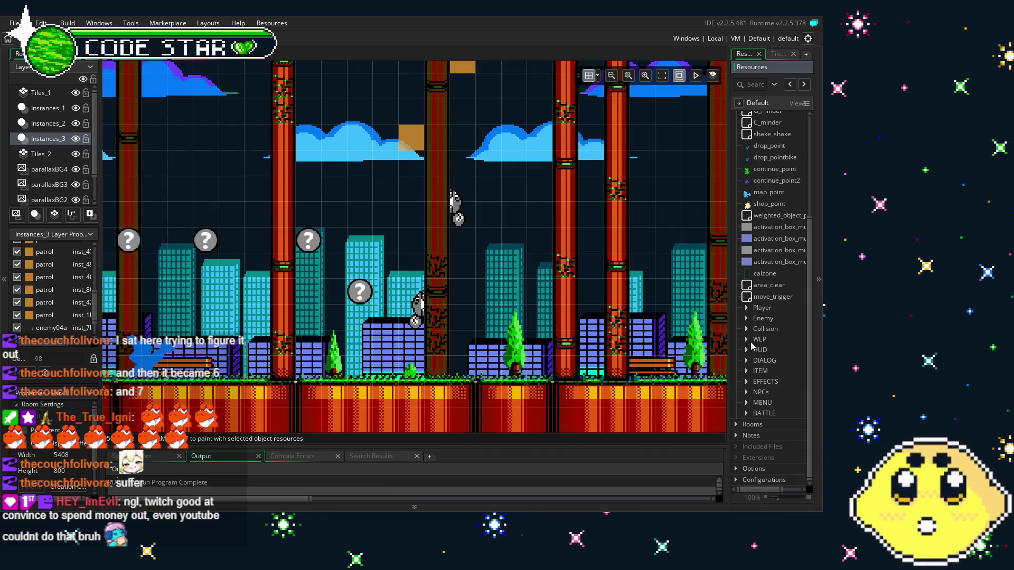
left_click(745, 318)
scroll(781, 401, "down", 3)
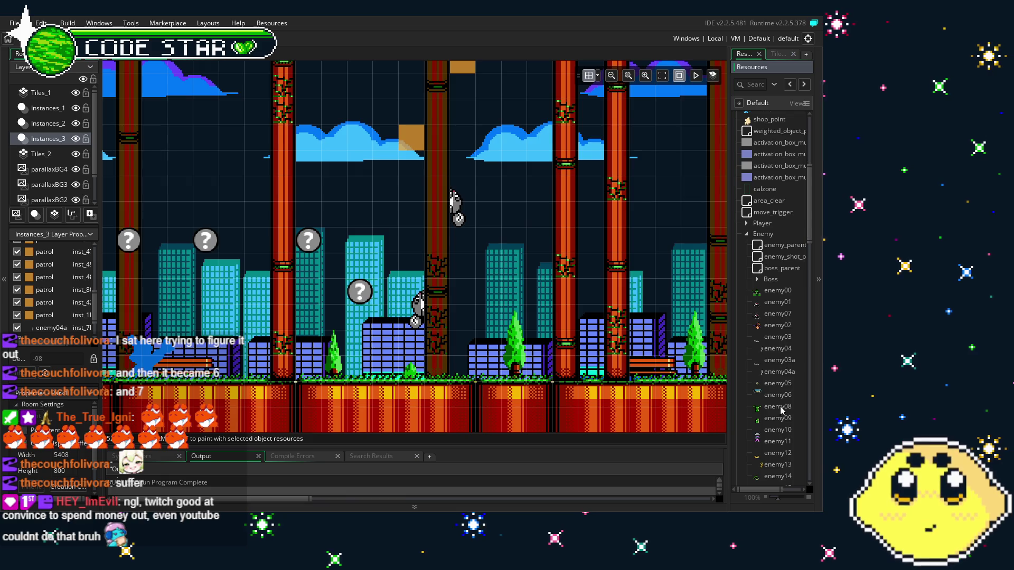
double_click(783, 373)
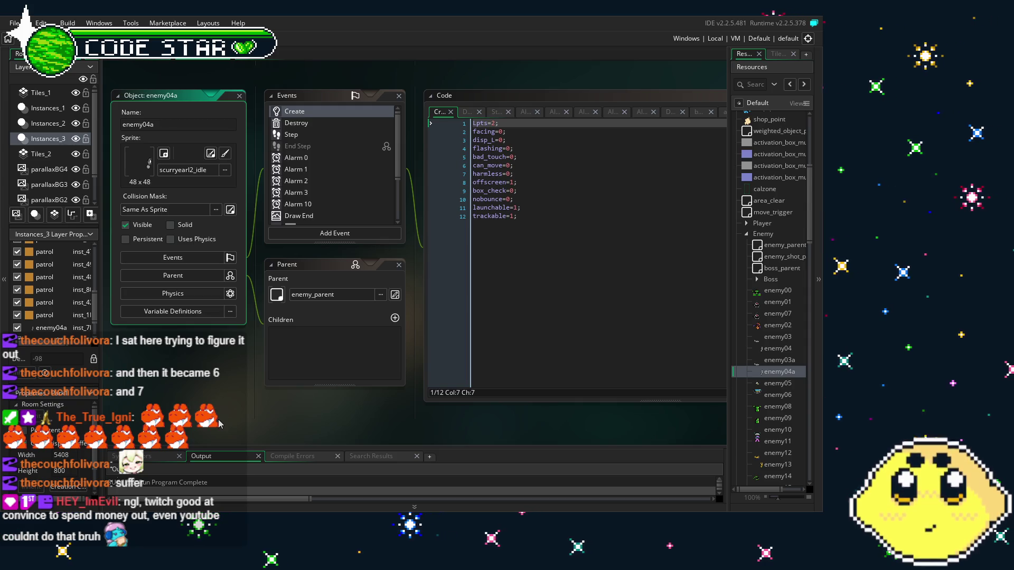
scroll(211, 371, "up", 1)
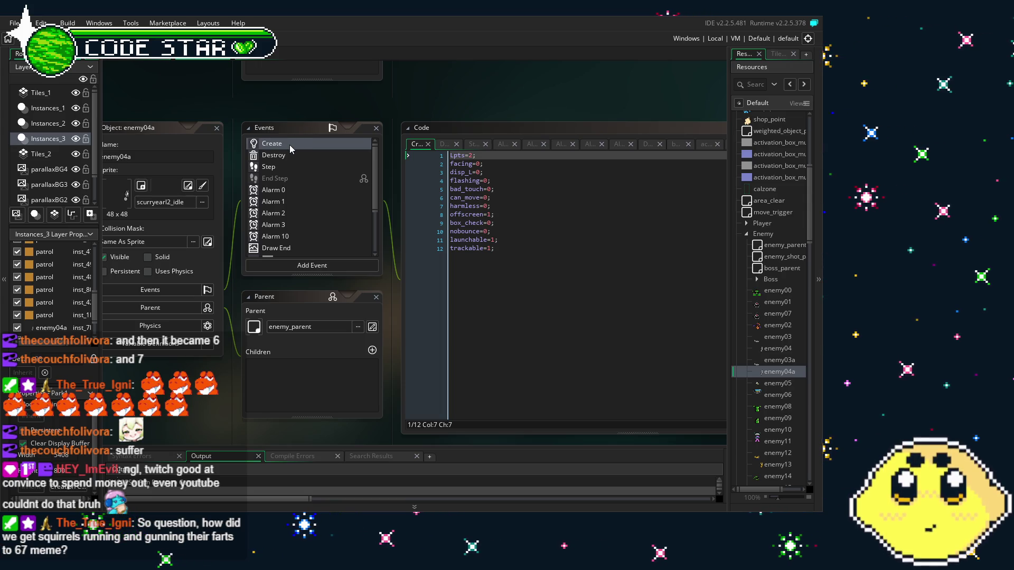
left_click_drag(192, 433, 166, 433)
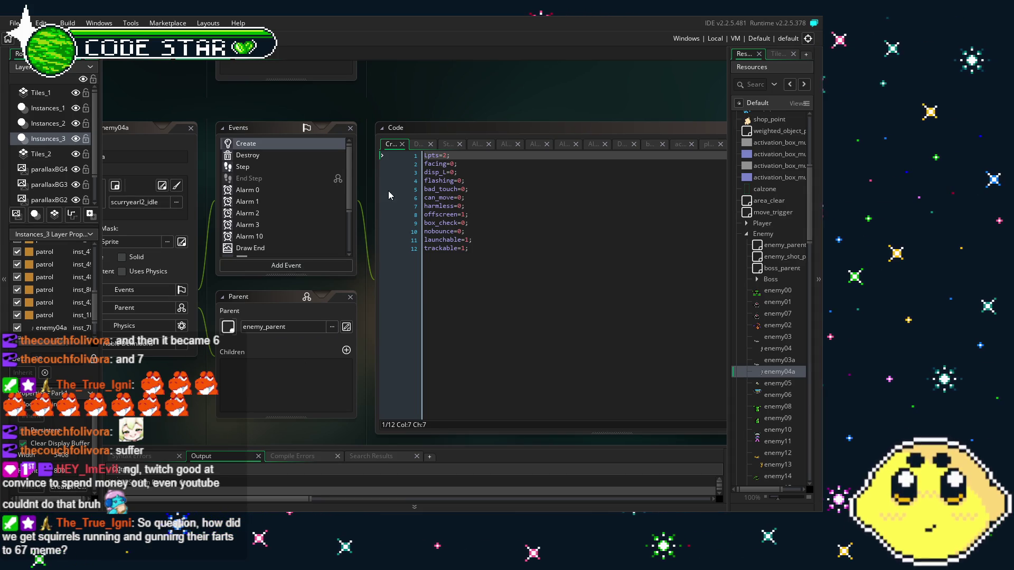
left_click_drag(172, 393, 220, 391)
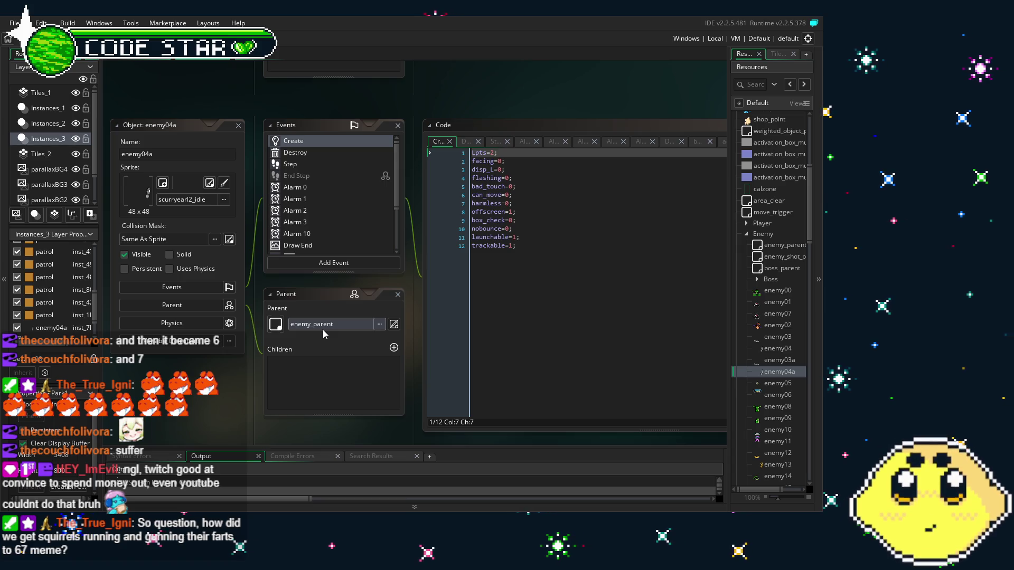
- Look through the Step, Create and Destroy code, ending back on Step
left_click(307, 164)
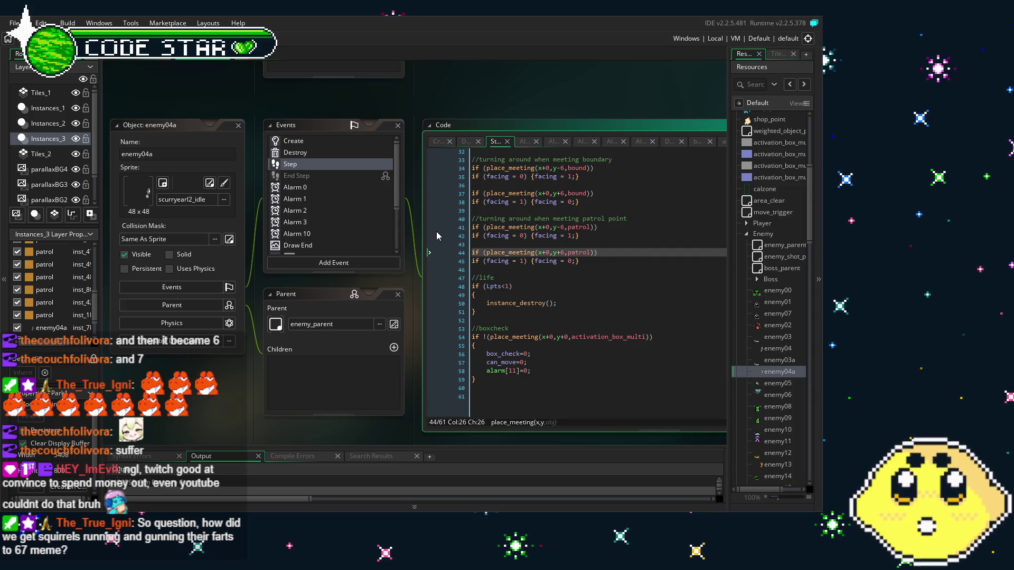
left_click_drag(219, 168, 197, 169)
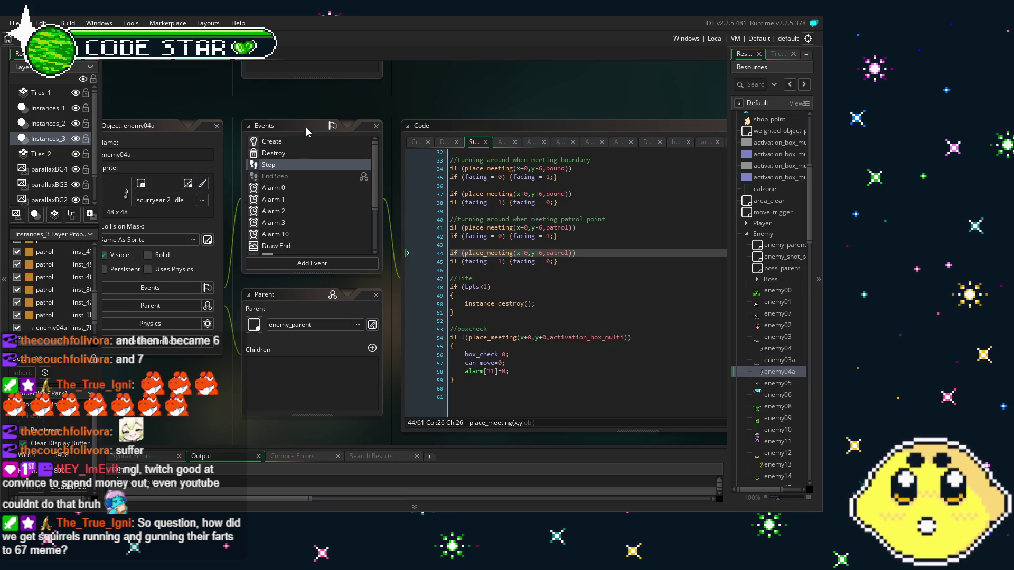
left_click(310, 143)
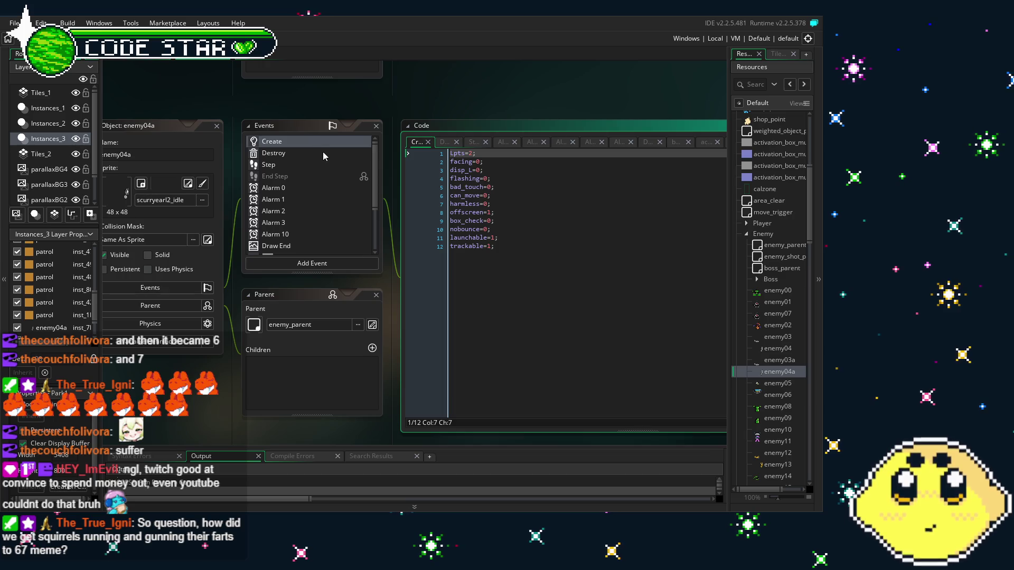
left_click(323, 154)
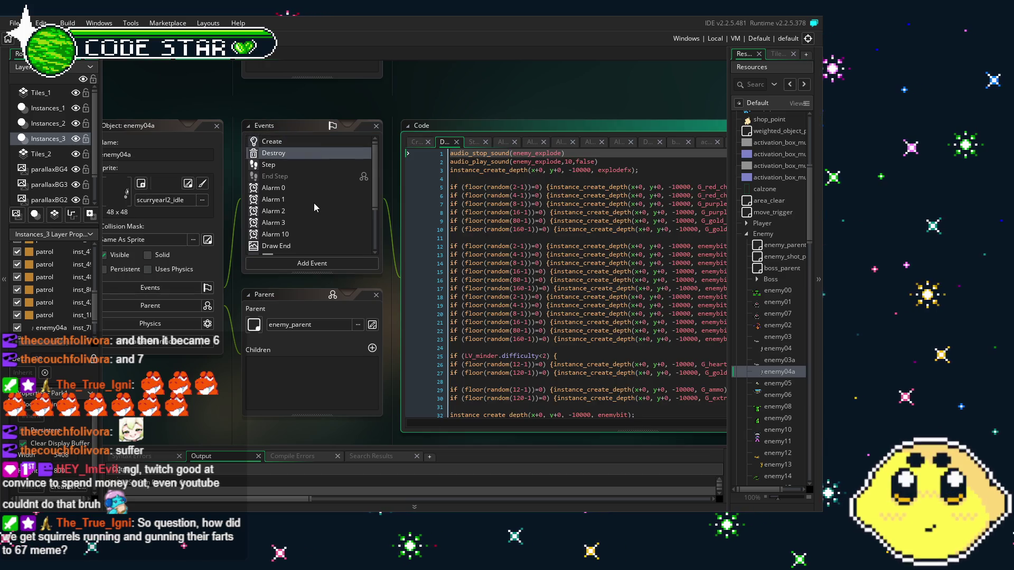
scroll(314, 202, "down", 3)
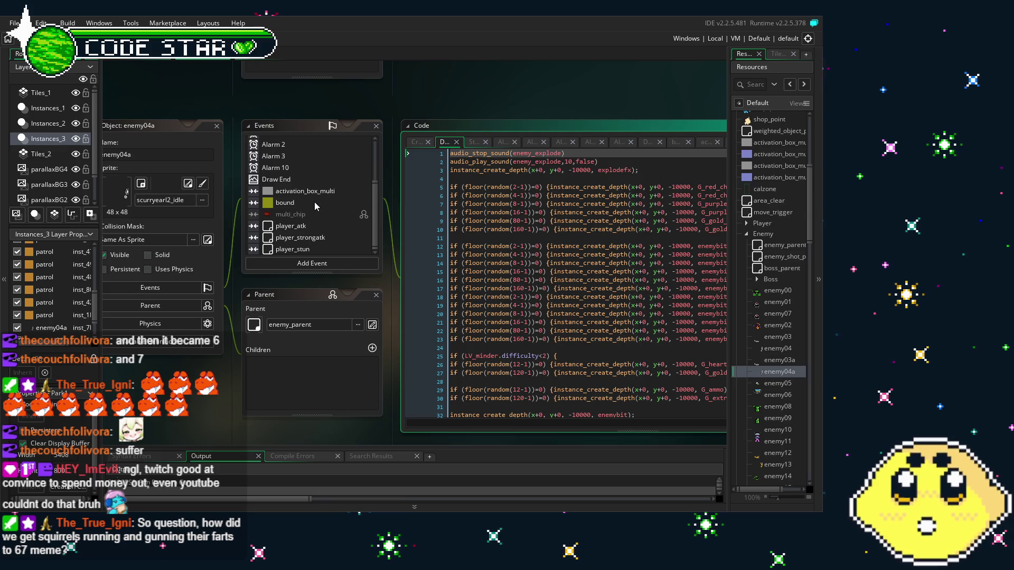
scroll(315, 202, "up", 3)
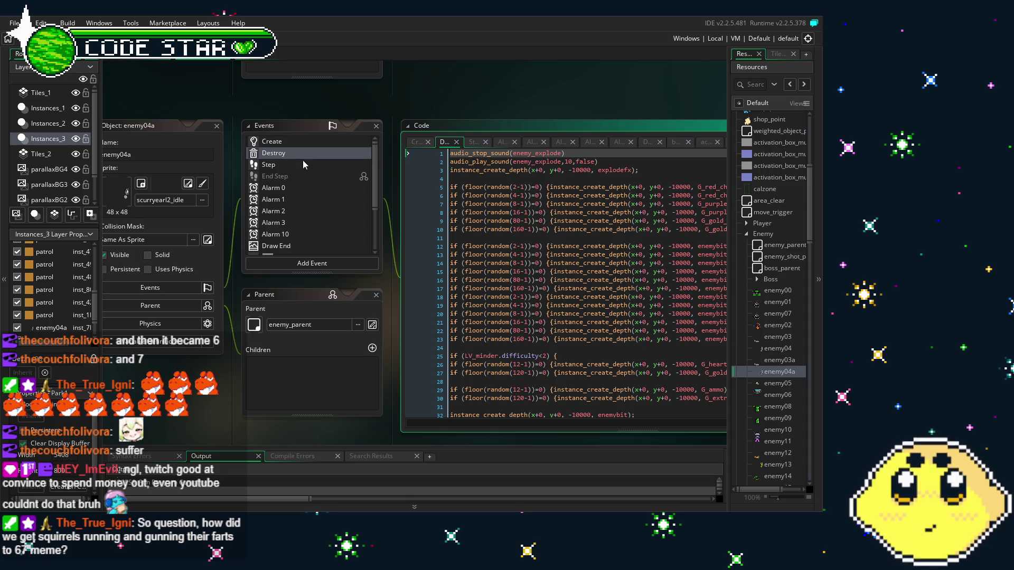
left_click(302, 160)
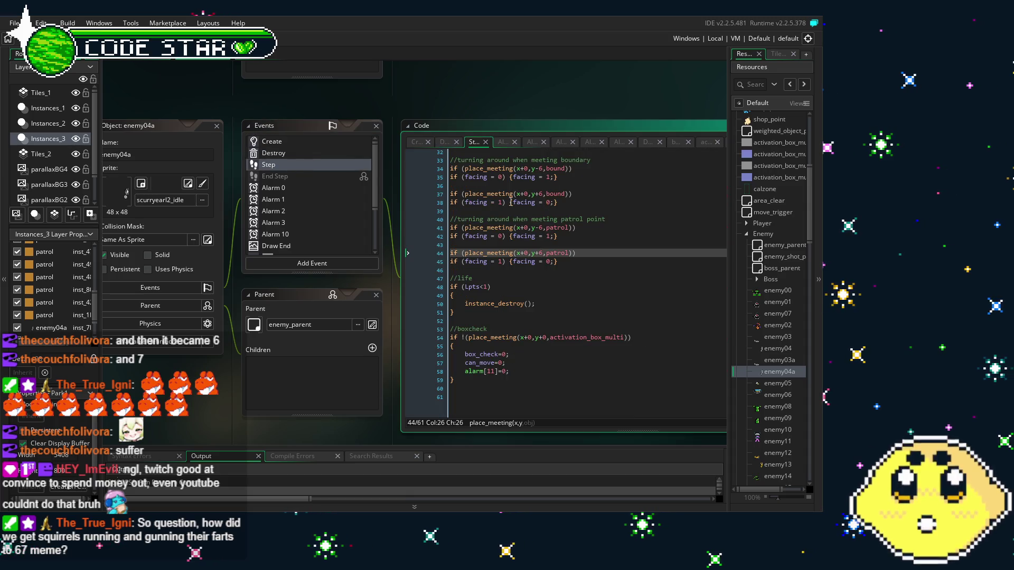
- Change line 7 of the Step code from gravity=1 to gravity=0 and save
scroll(513, 229, "up", 5)
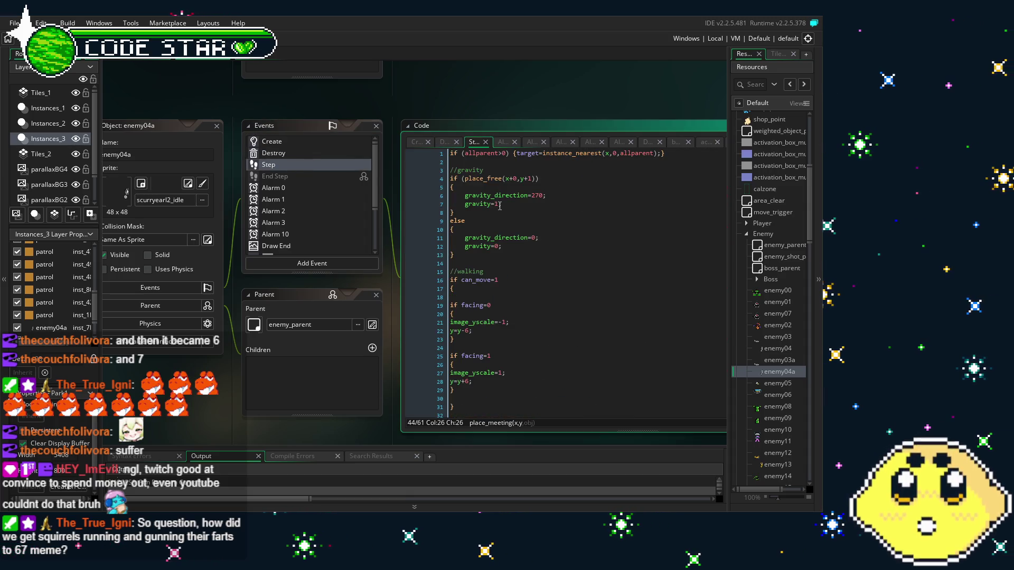
left_click(531, 204)
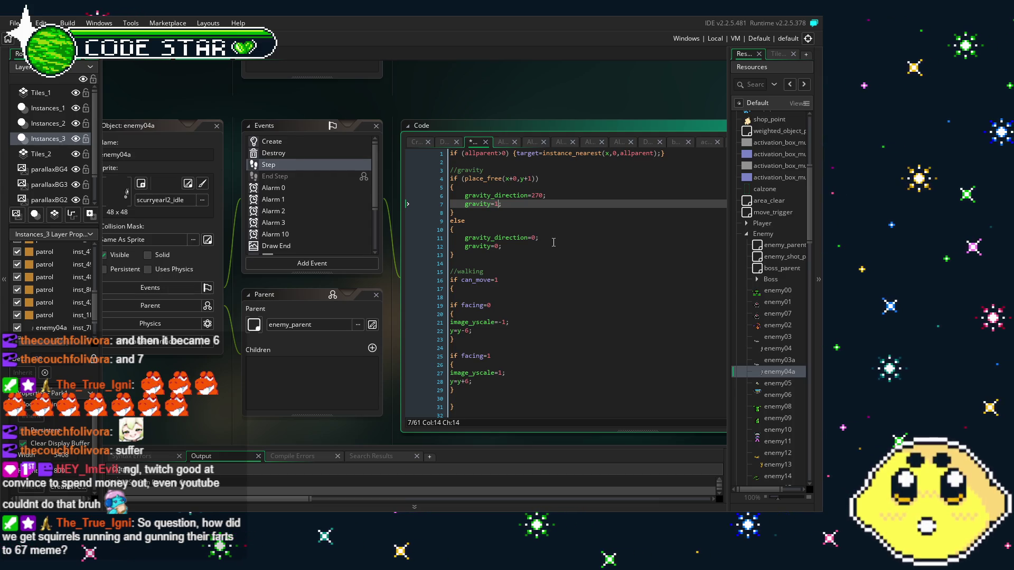
key("BackSpace")
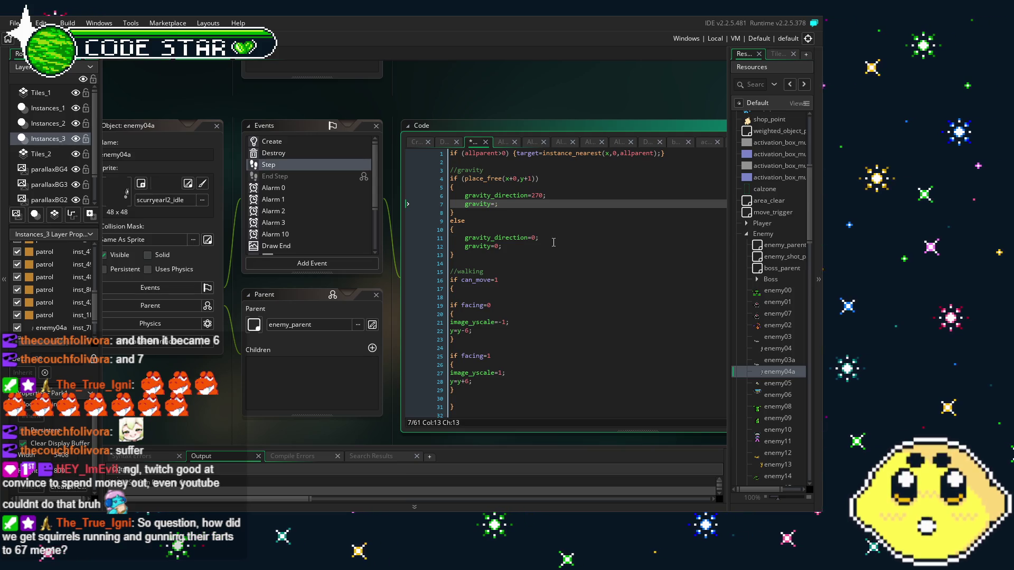
type("0")
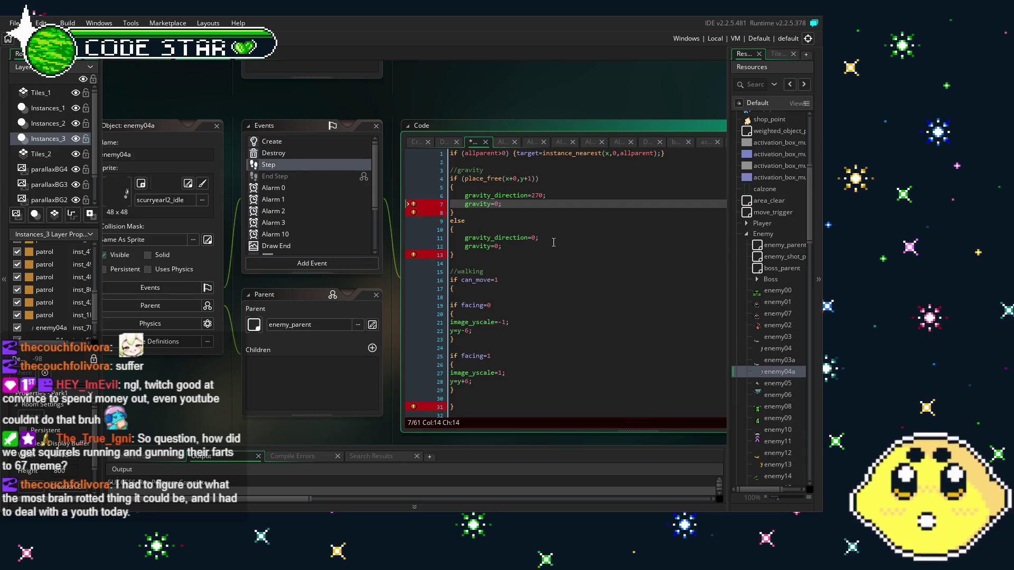
left_click(554, 243)
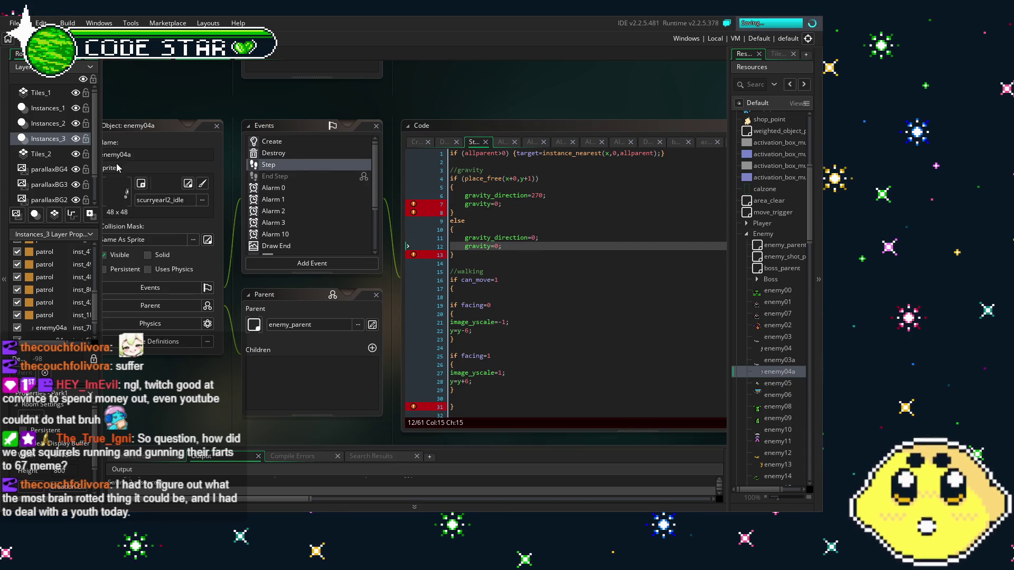
key("ctrl+s")
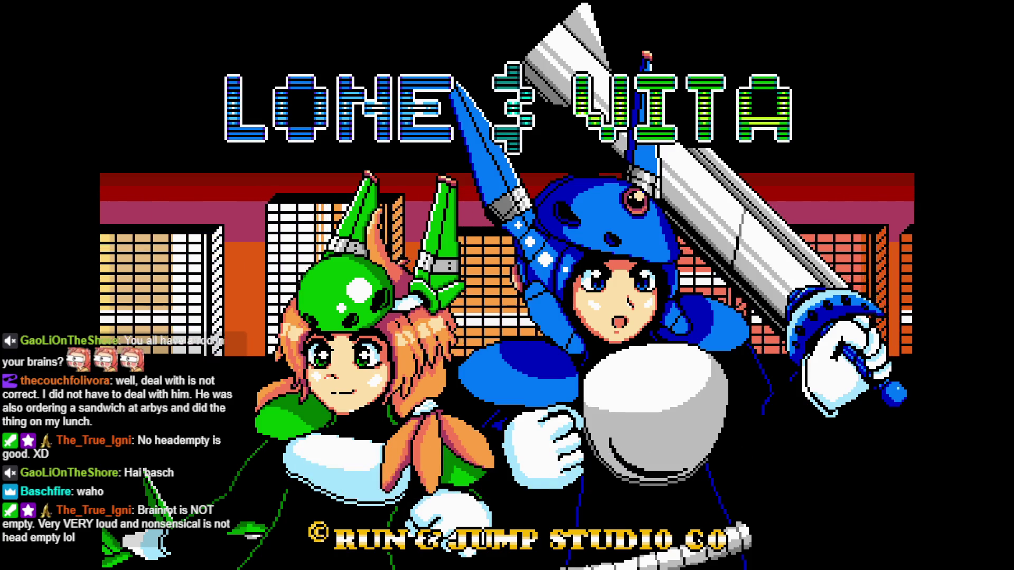
key("Return")
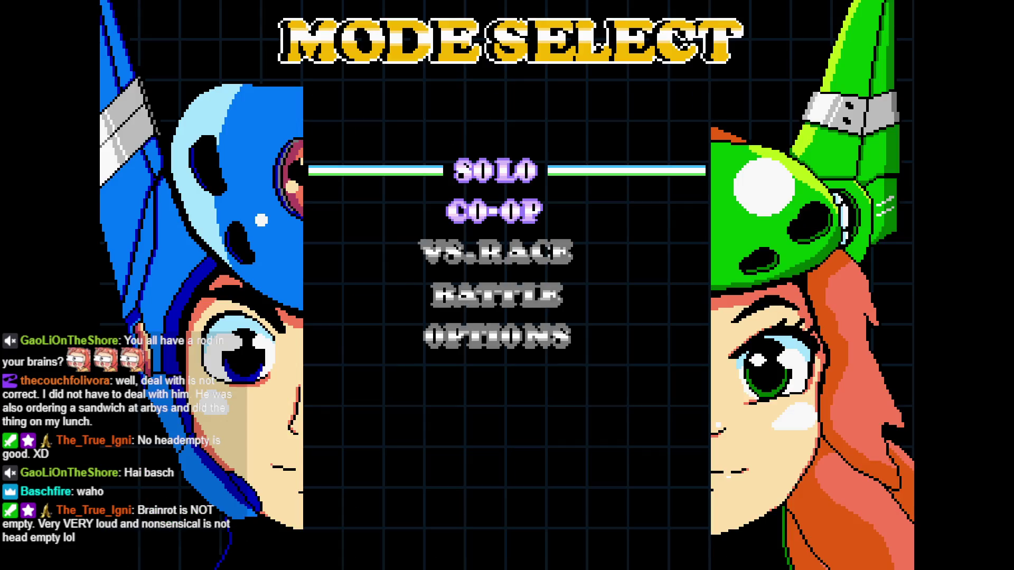
key("Return")
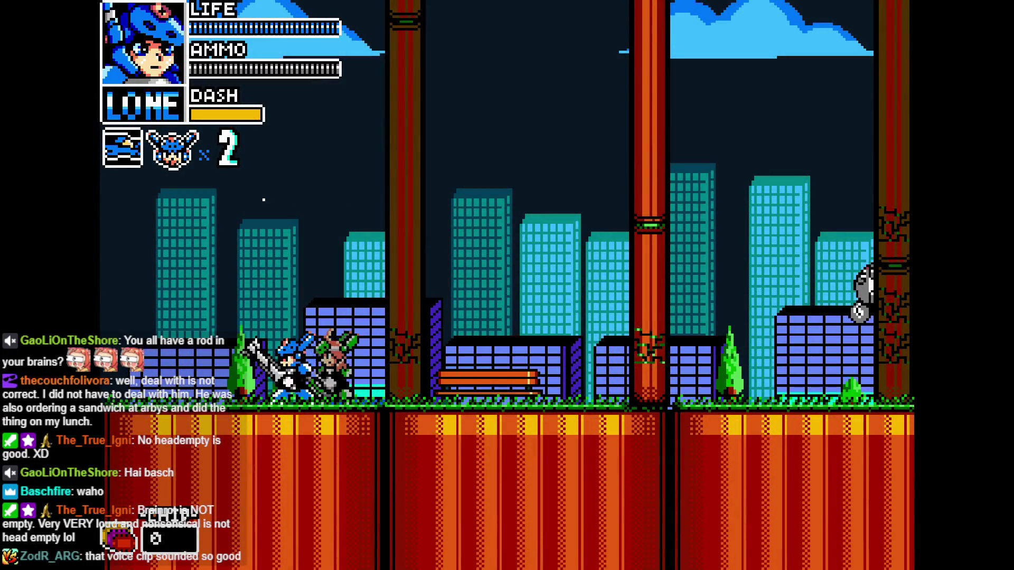
key("Right")
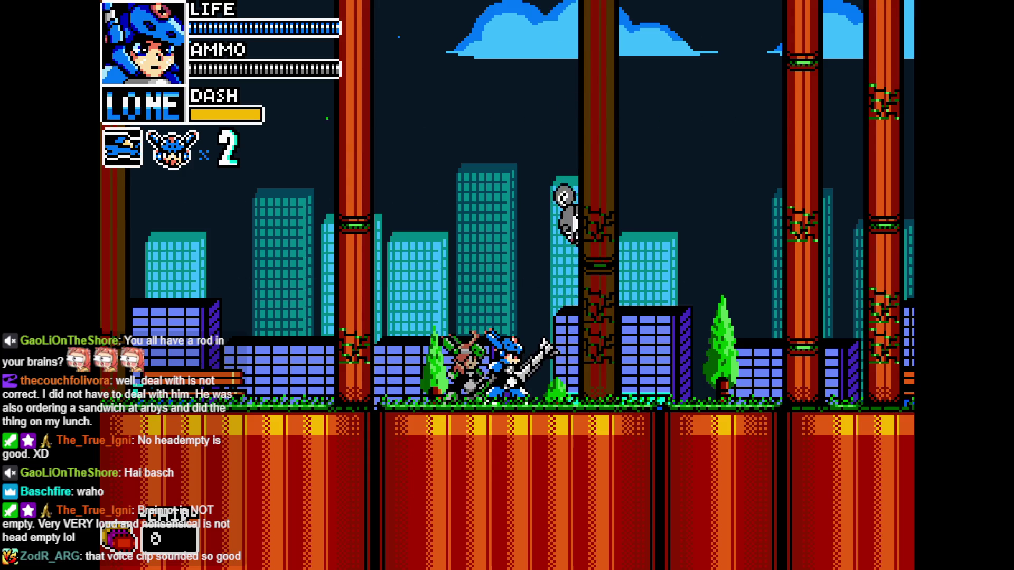
key("Right")
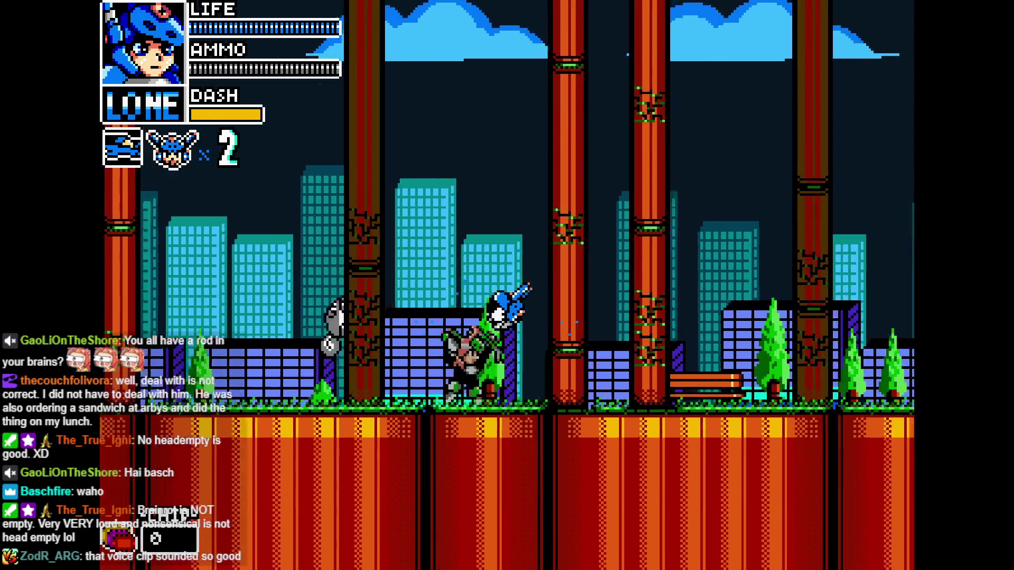
key("Right")
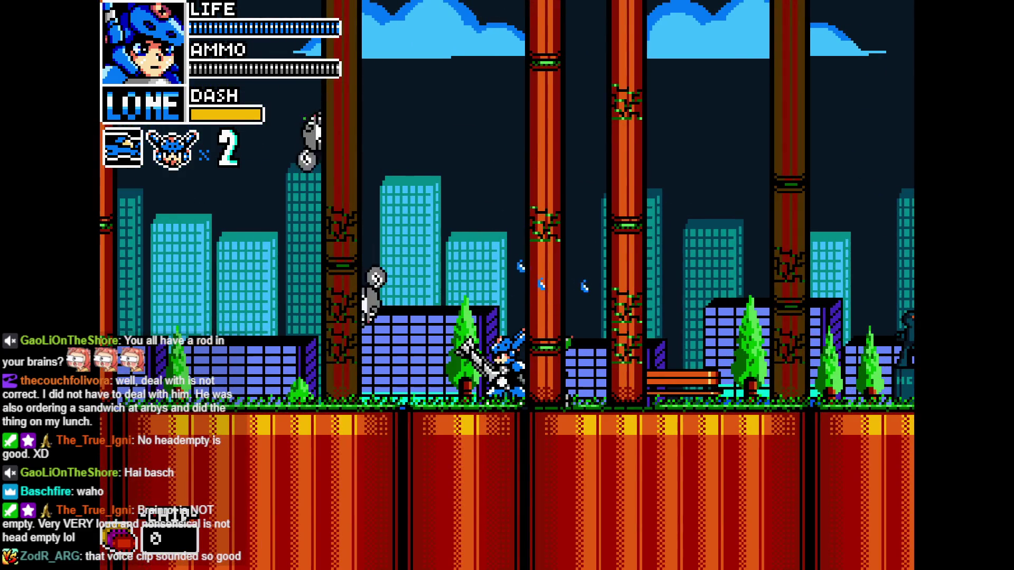
key("z")
key("z")
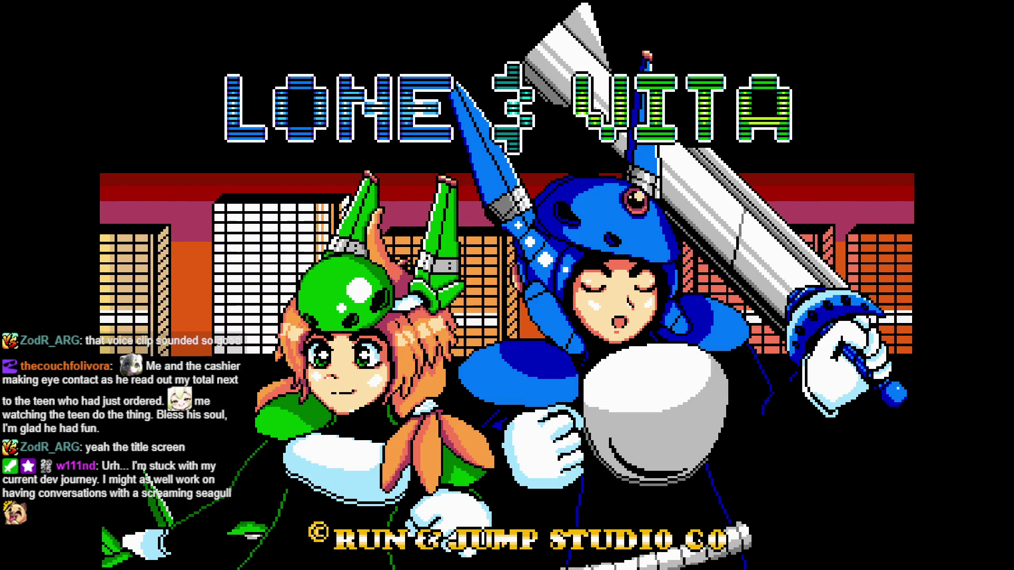
- Open Mode Select, then back out to the title screen
key("Return")
key("Escape")
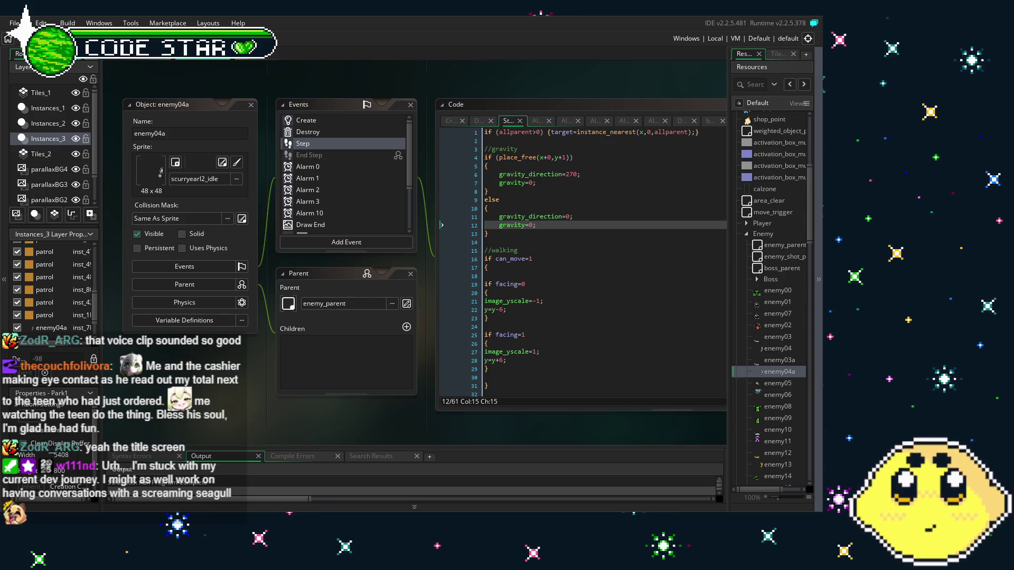
left_click_drag(248, 367, 209, 377)
scroll(323, 206, "down", 2)
scroll(323, 206, "down", 1)
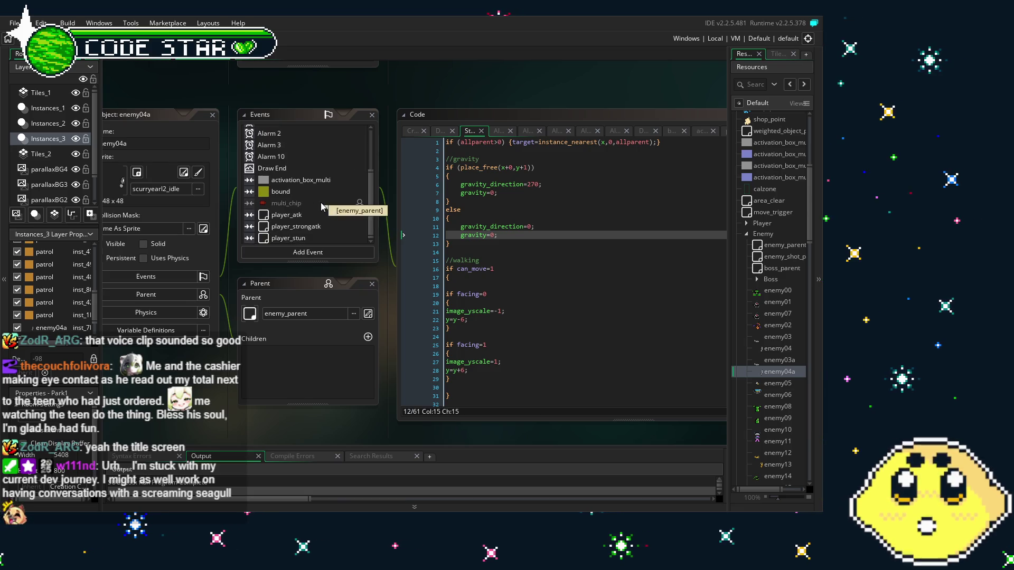
left_click_drag(209, 385, 243, 385)
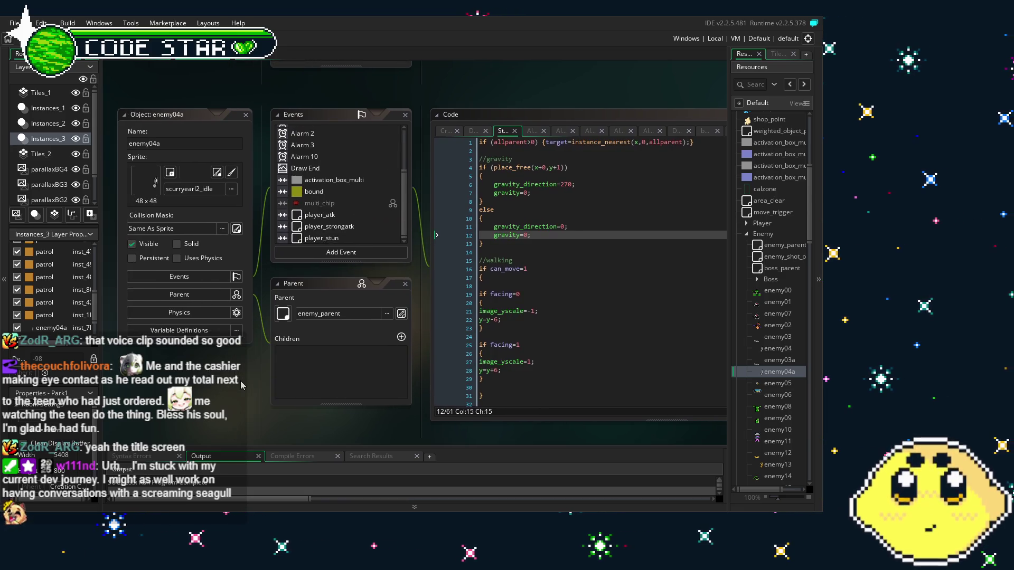
- Bring up enemy04a's player_atk collision code and pan the workspace to read it
left_click(328, 215)
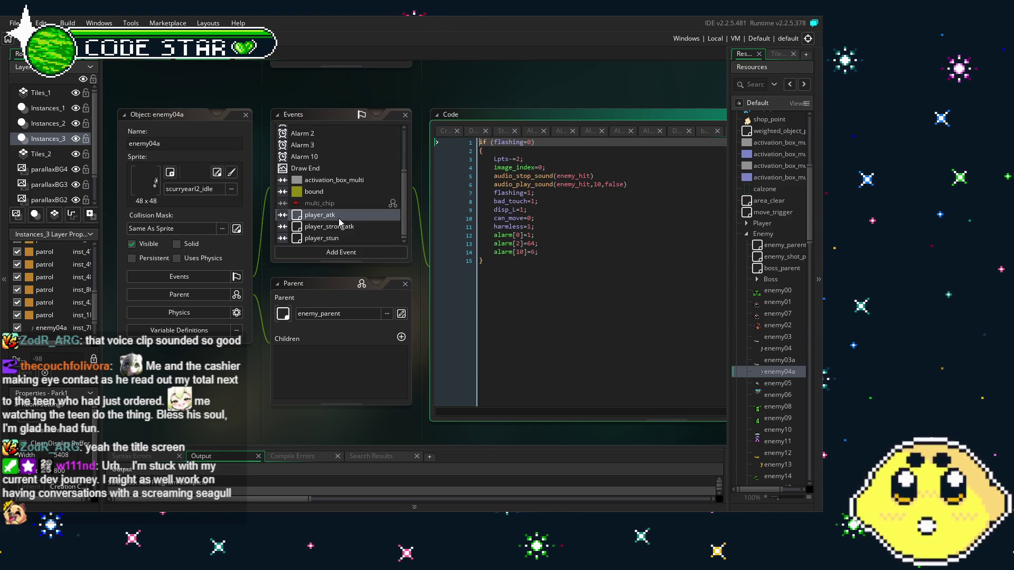
left_click_drag(250, 389, 232, 388)
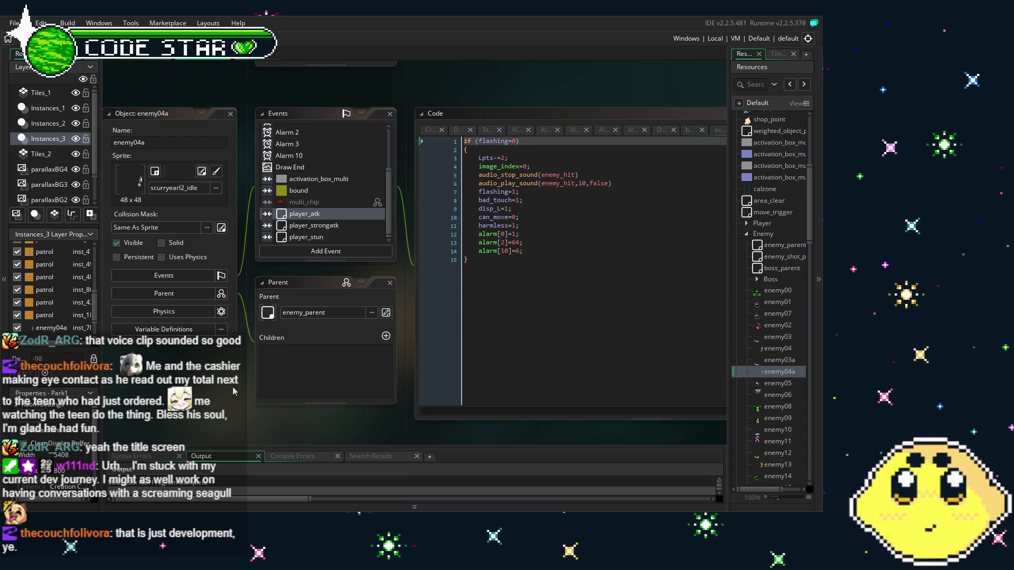
scroll(233, 387, "right", 1)
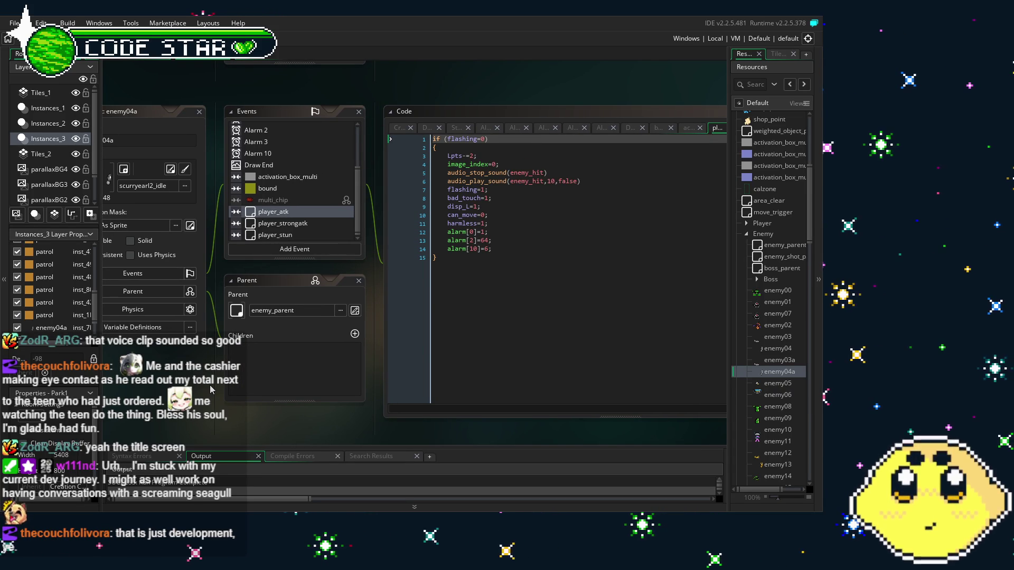
scroll(168, 358, "left", 1)
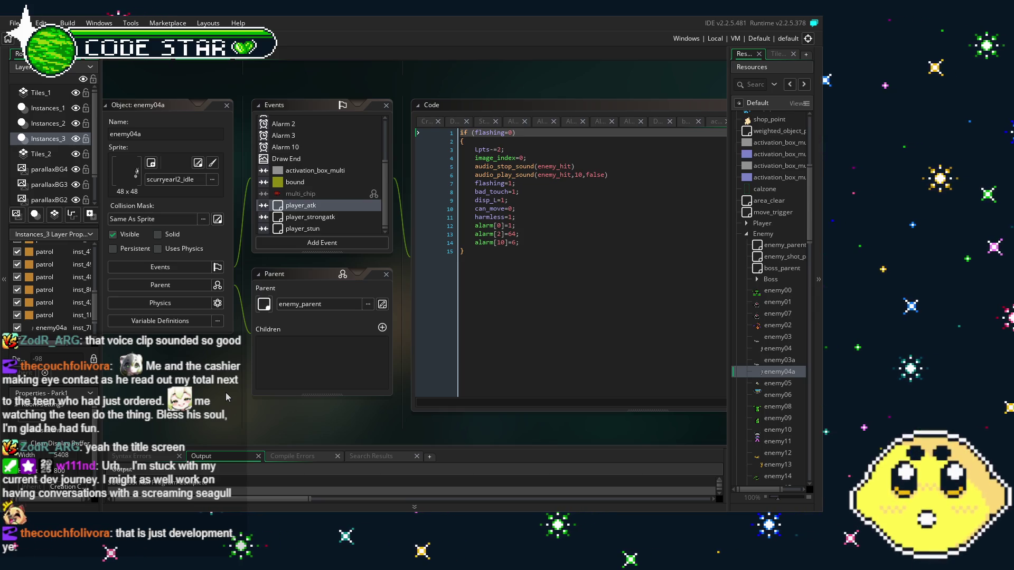
left_click_drag(220, 401, 199, 404)
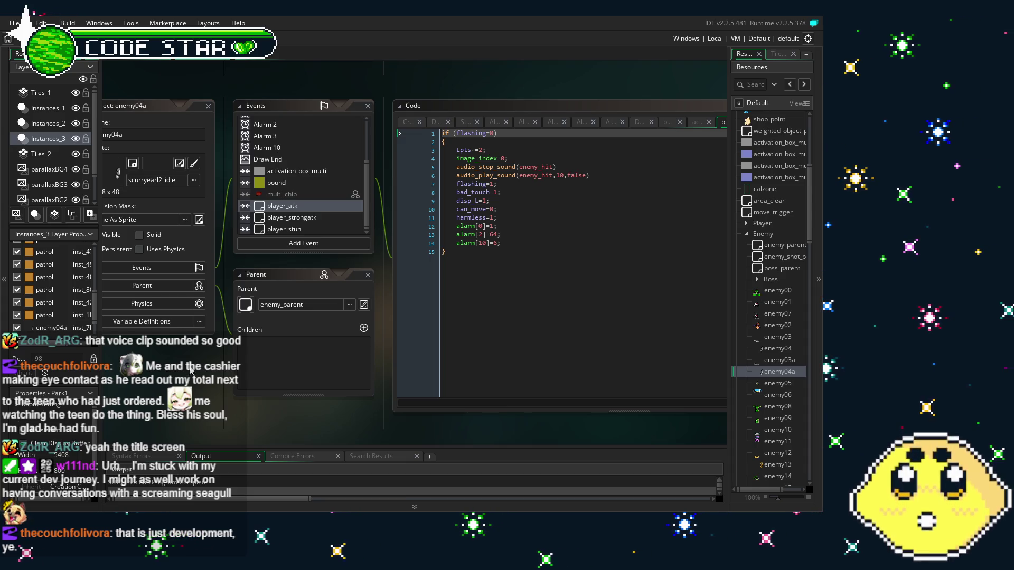
left_click_drag(186, 378, 200, 383)
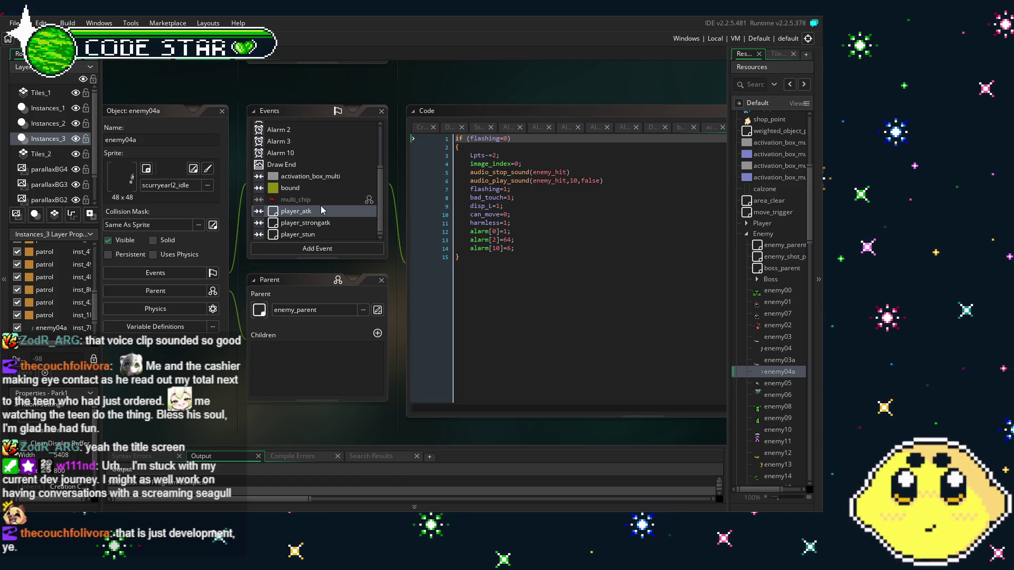
- Compare the player_strongatk and player_stun collision code, then return to player_atk
left_click(311, 222)
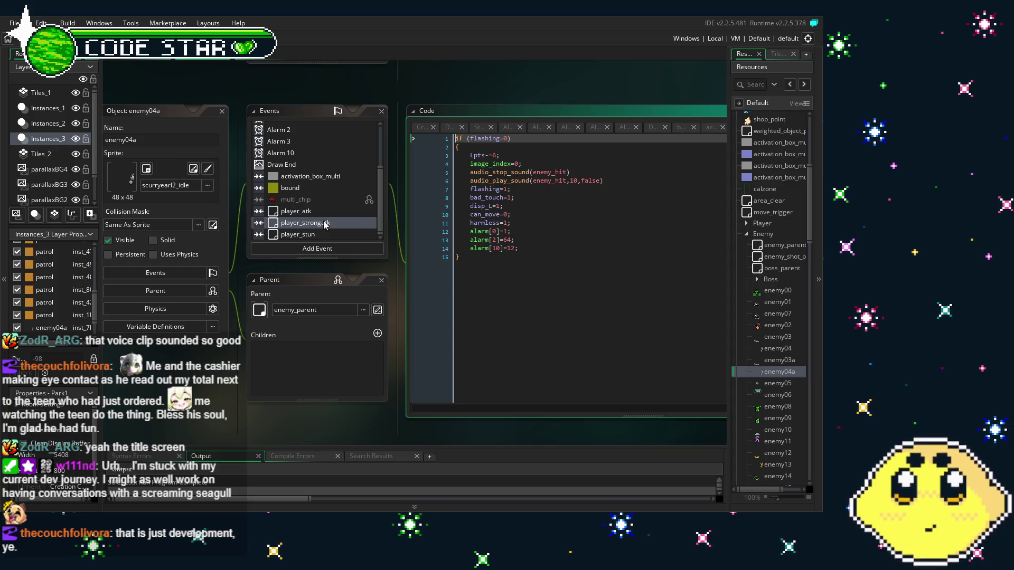
left_click(314, 235)
left_click(311, 223)
left_click(310, 212)
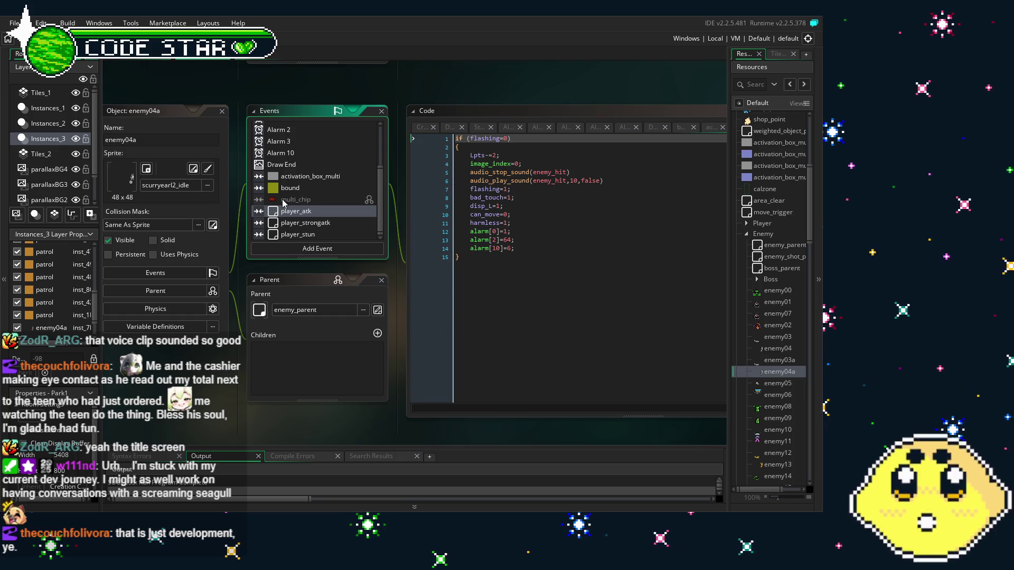
- Scroll through the player_atk code, then bring up the Create event code (lpts=2, facing=0)
scroll(283, 203, "up", 3)
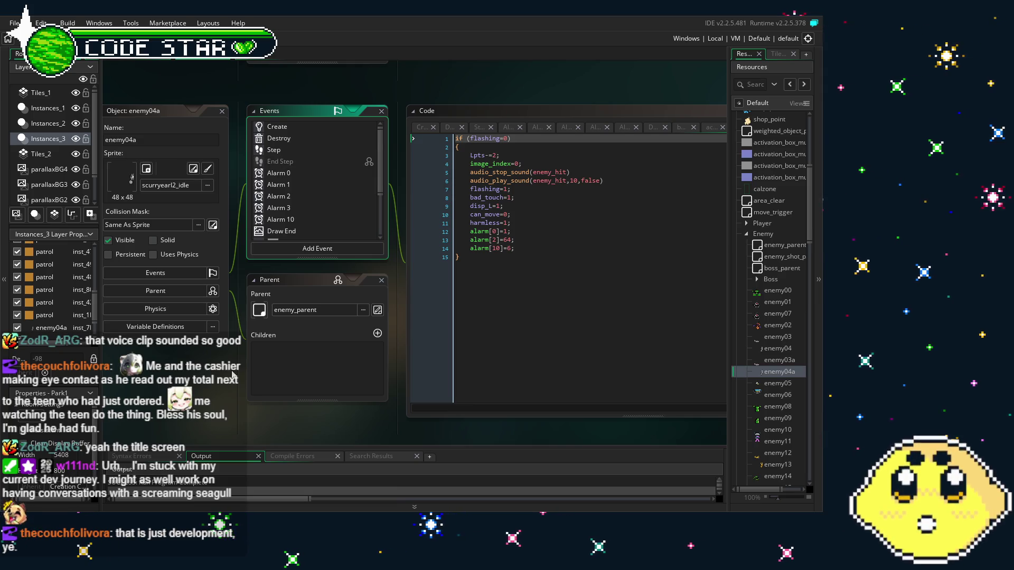
scroll(232, 375, "right", 1)
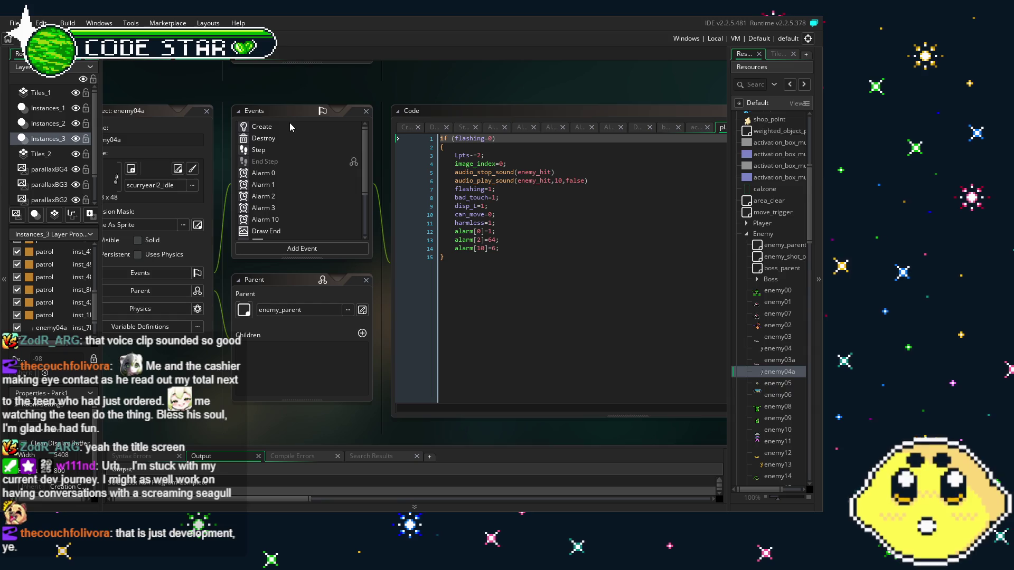
scroll(235, 232, "right", 1)
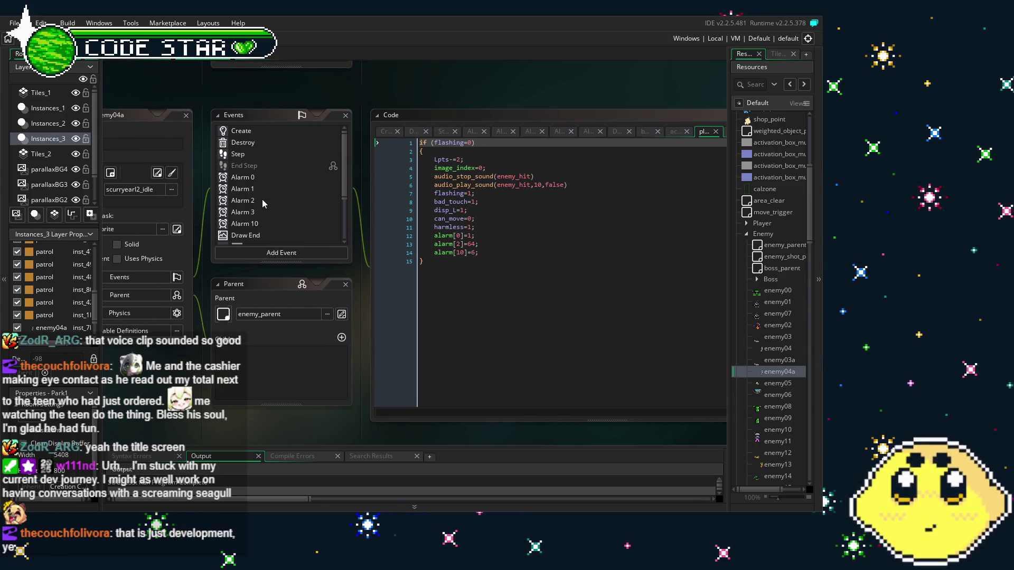
scroll(262, 199, "down", 2)
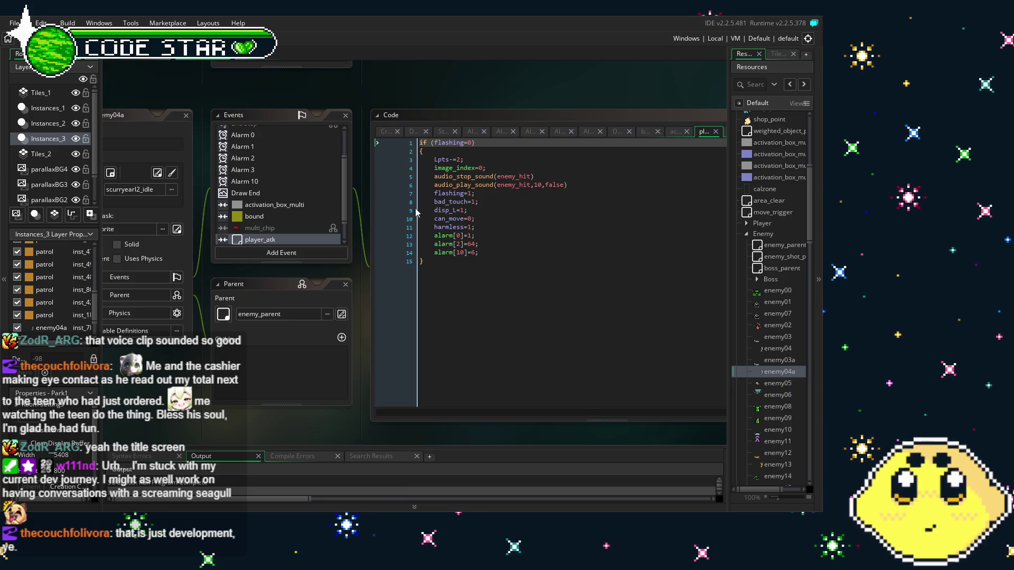
left_click(429, 308)
scroll(303, 204, "up", 2)
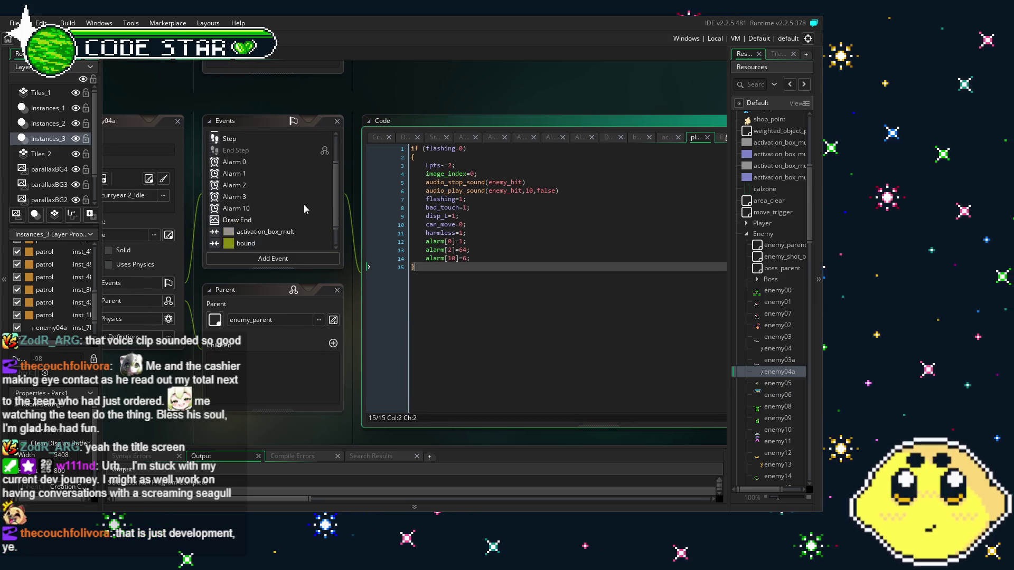
left_click(248, 137)
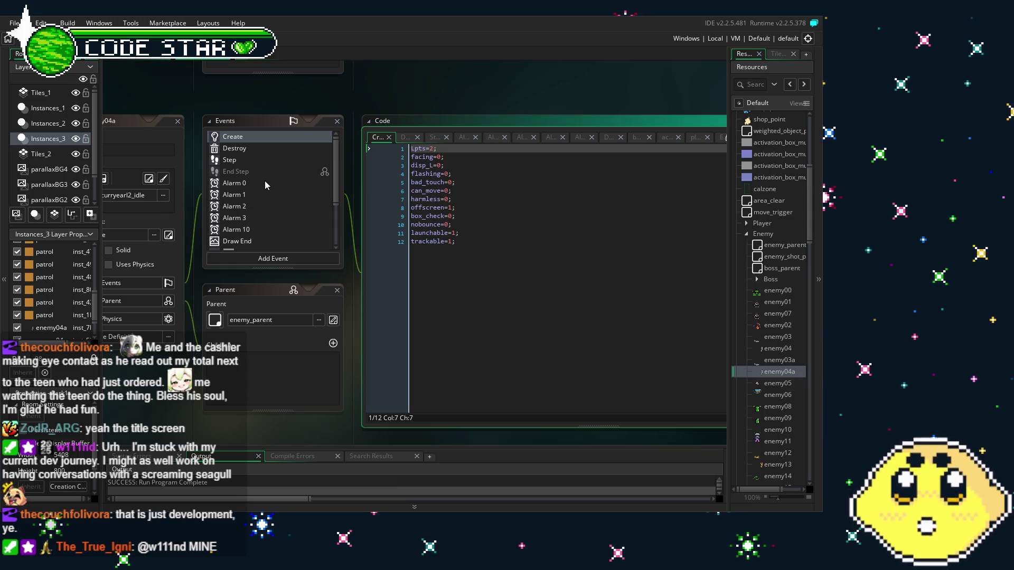
- Show the Step event code and pan to its facing=1 block
left_click(248, 160)
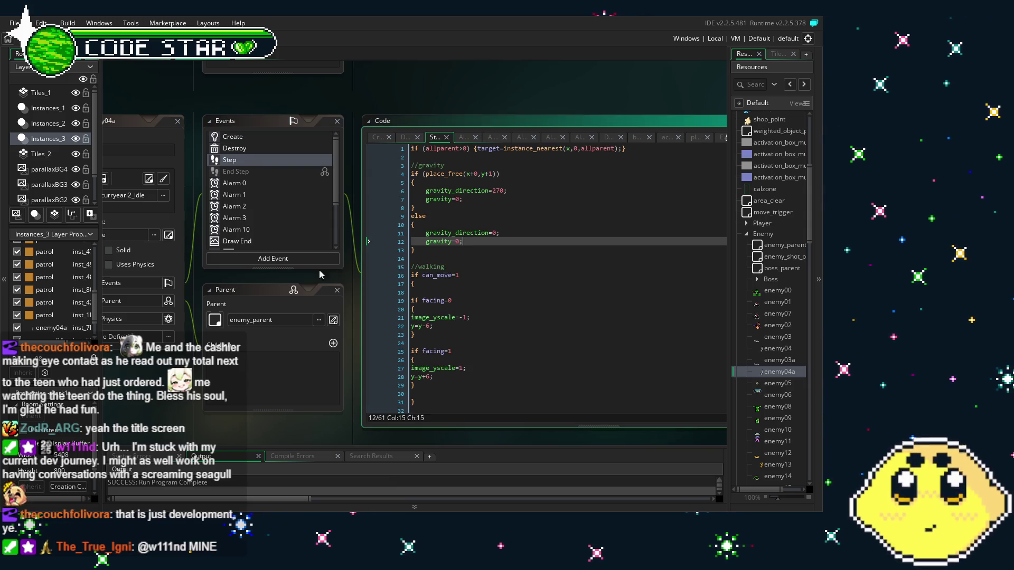
left_click(444, 358)
left_click_drag(444, 357, 408, 321)
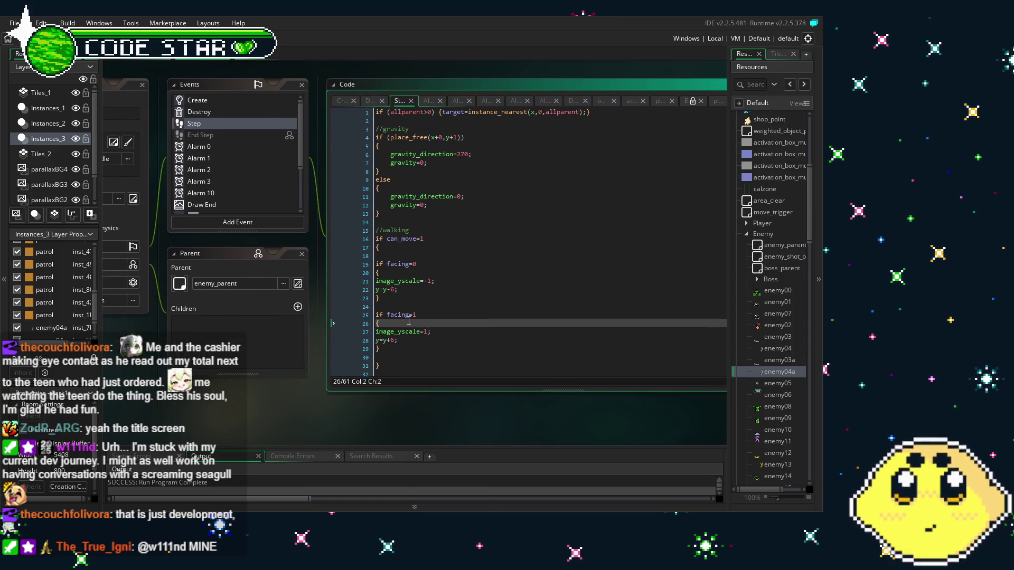
- Review the Alarm 0, Alarm 1, Alarm 2 and Alarm 10 event code
left_click(218, 145)
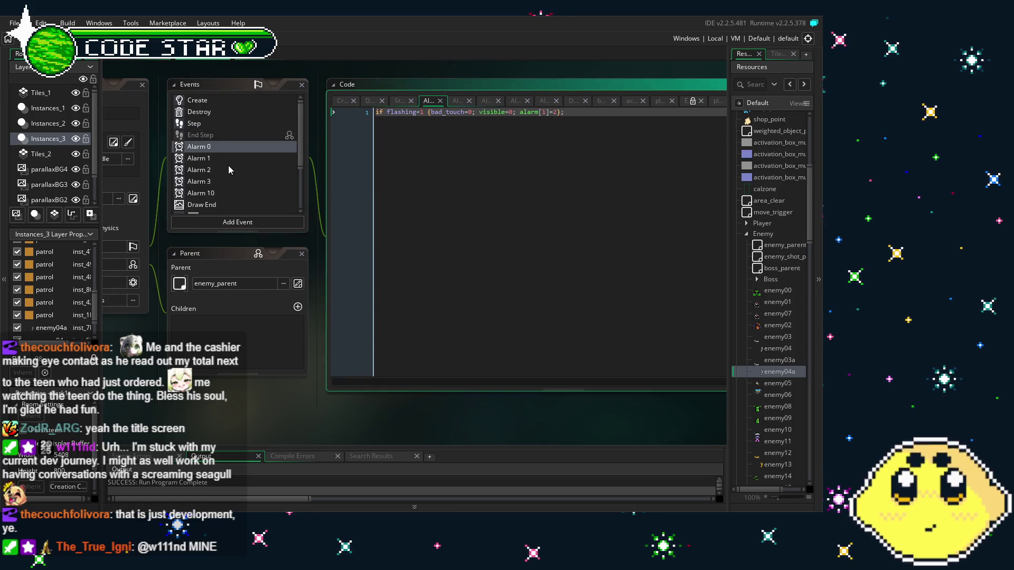
left_click(221, 162)
left_click(225, 175)
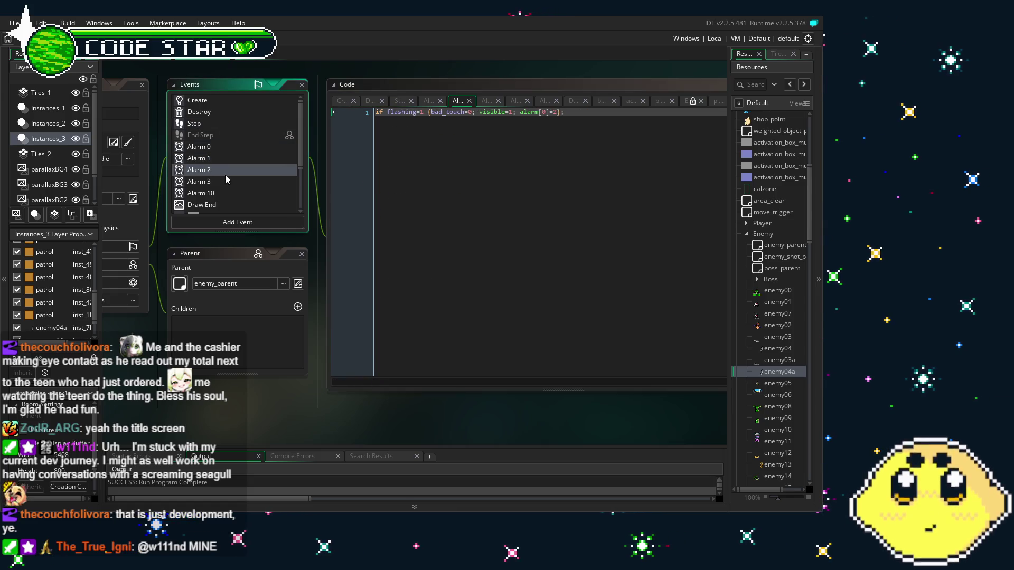
left_click(233, 191)
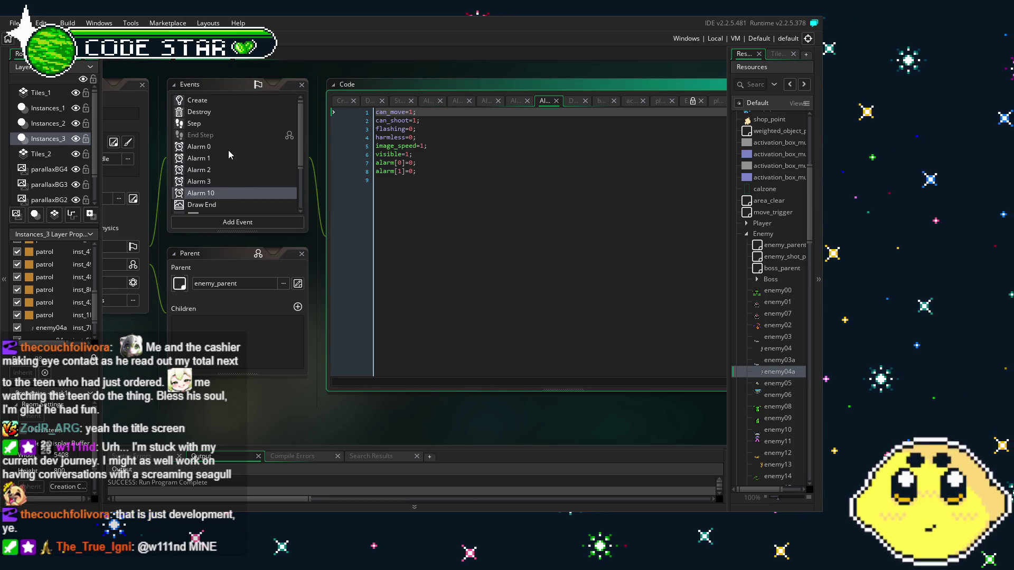
scroll(229, 151, "down", 3)
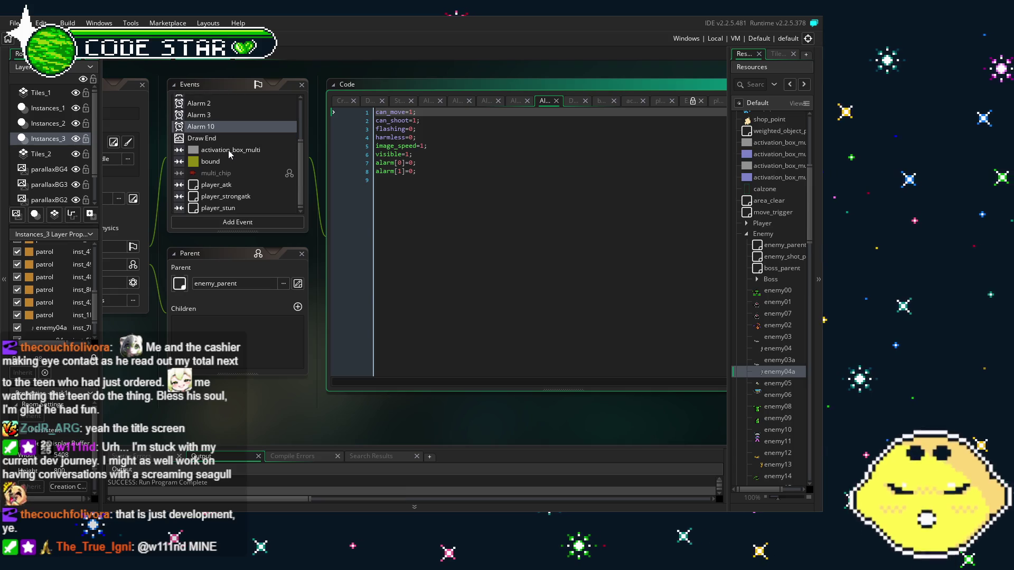
scroll(228, 150, "up", 3)
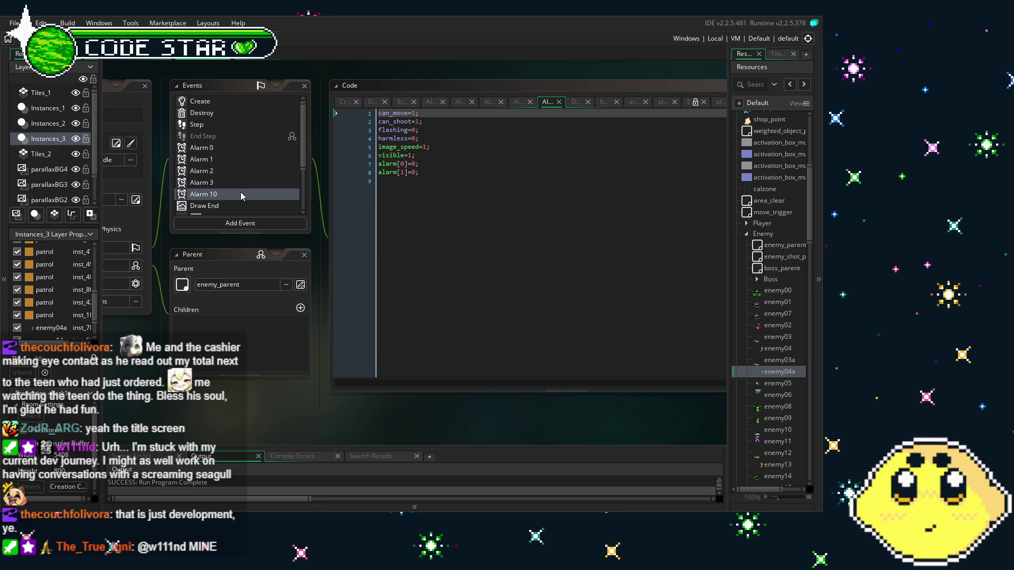
scroll(239, 191, "down", 3)
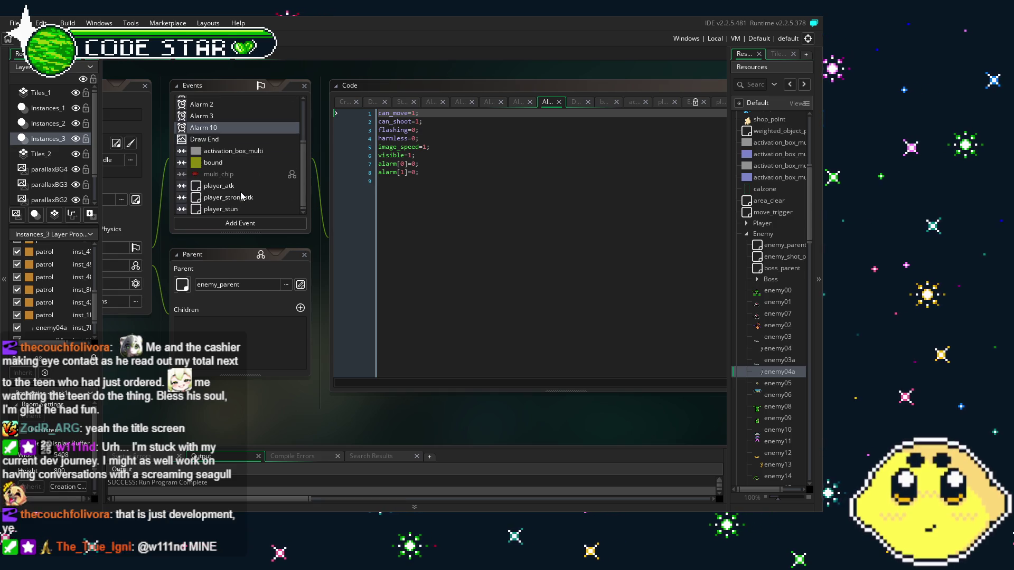
scroll(252, 151, "up", 3)
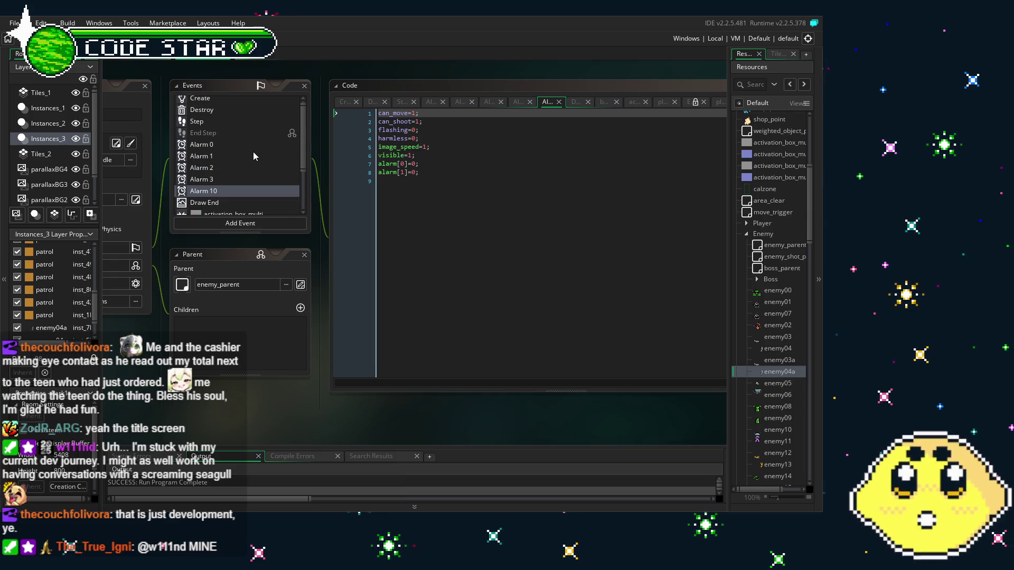
- Review the Destroy event code and the player_atk collision code
left_click(238, 112)
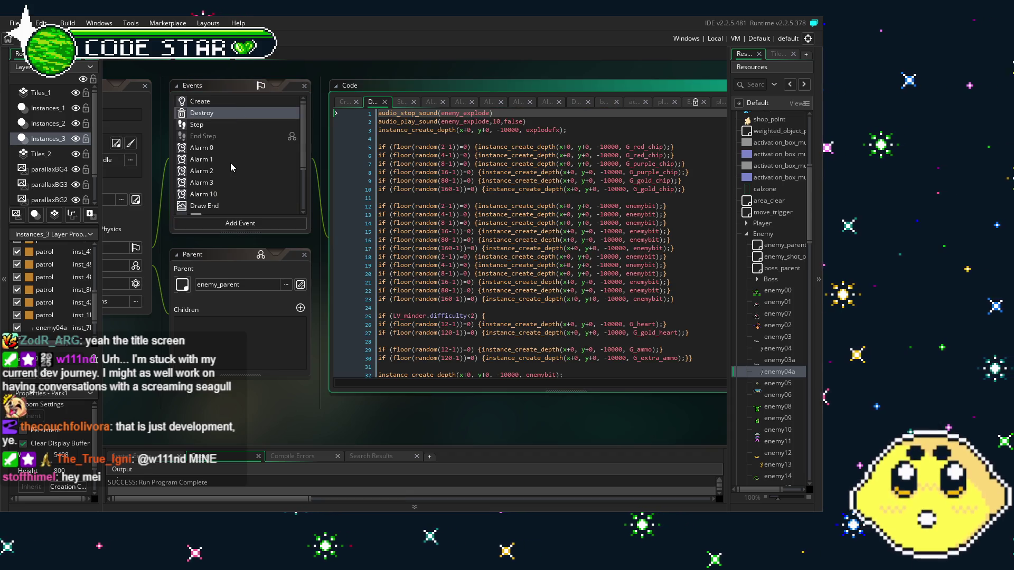
scroll(229, 173, "down", 3)
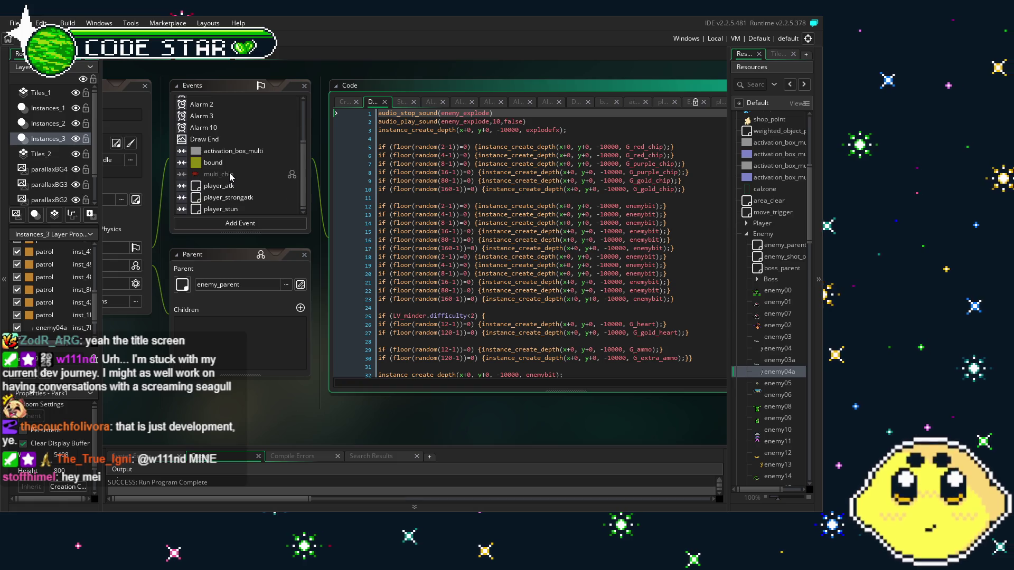
left_click(227, 188)
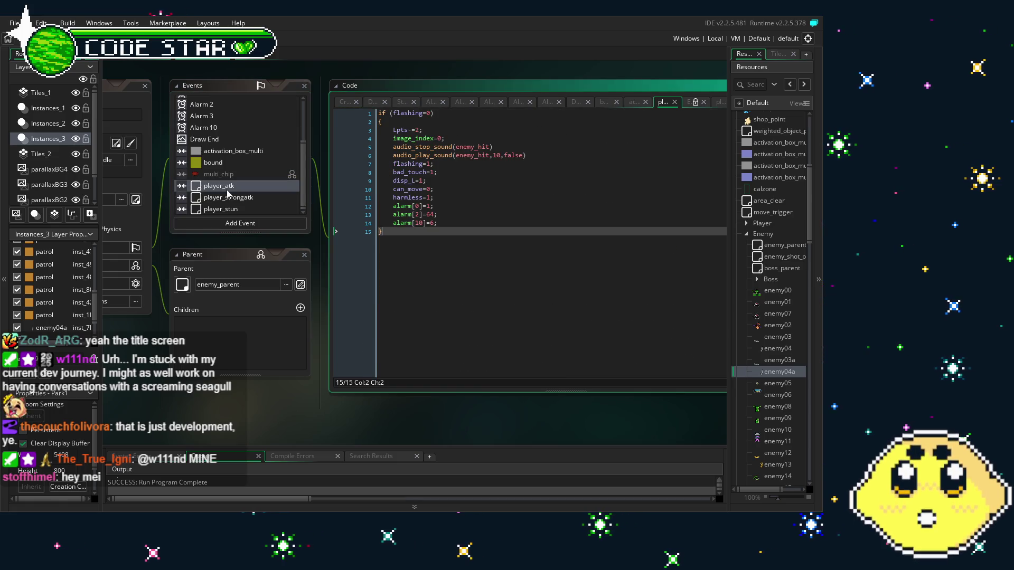
scroll(235, 206, "up", 3)
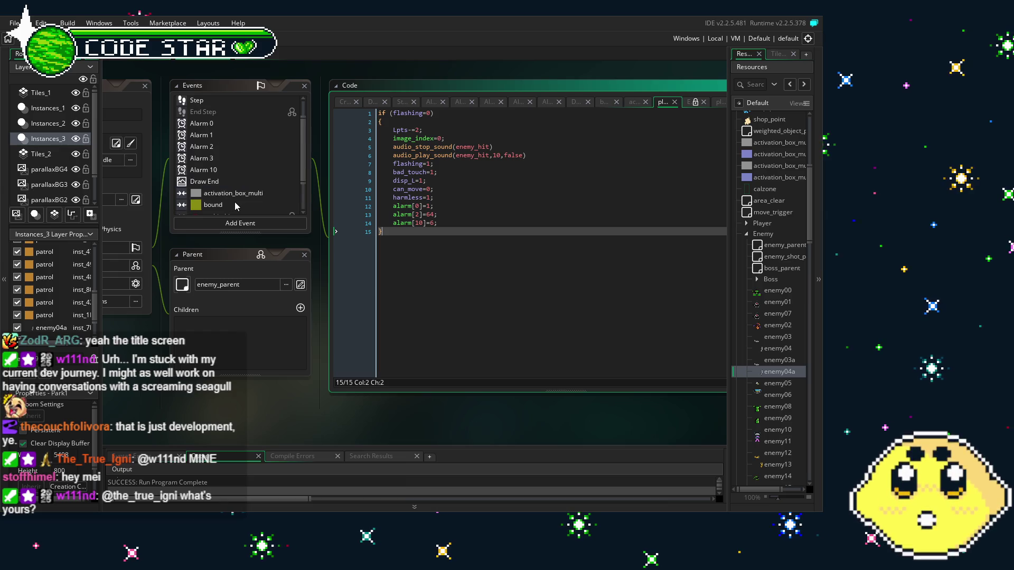
- Return to the Step code's walking block and place the caret at line 21's image_yscale
left_click(222, 124)
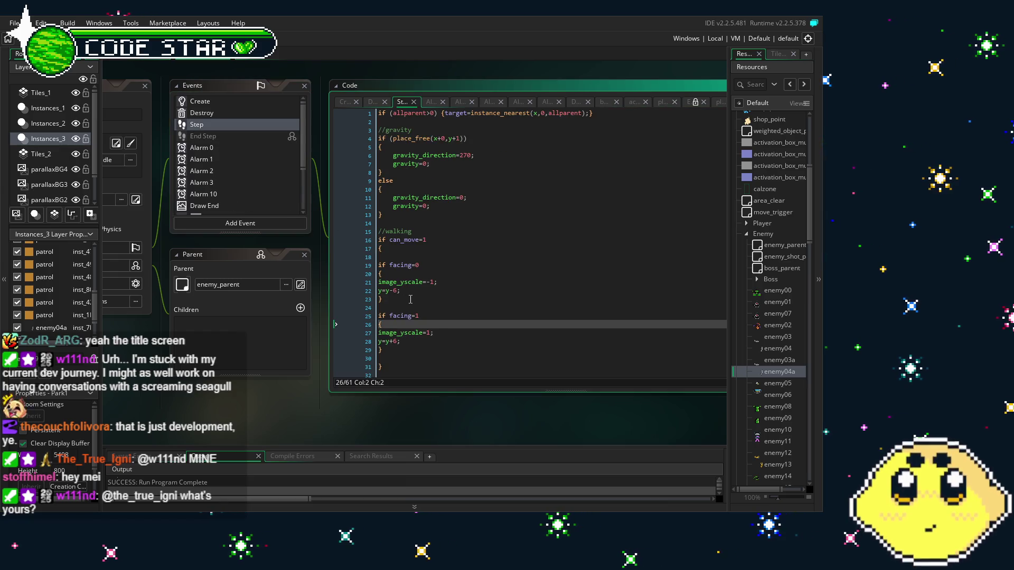
scroll(411, 300, "down", 7)
scroll(411, 300, "down", 5)
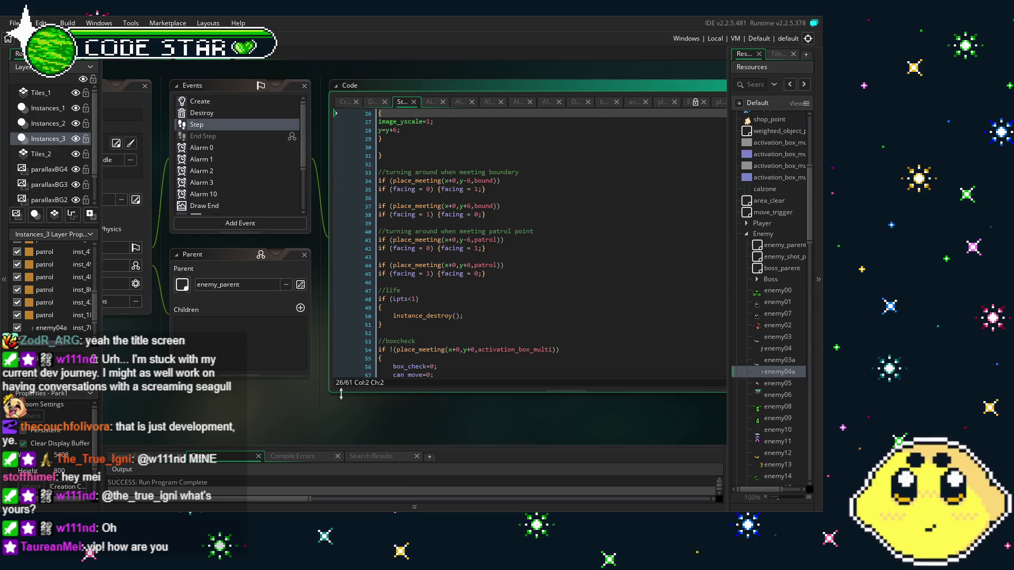
scroll(425, 337, "up", 8)
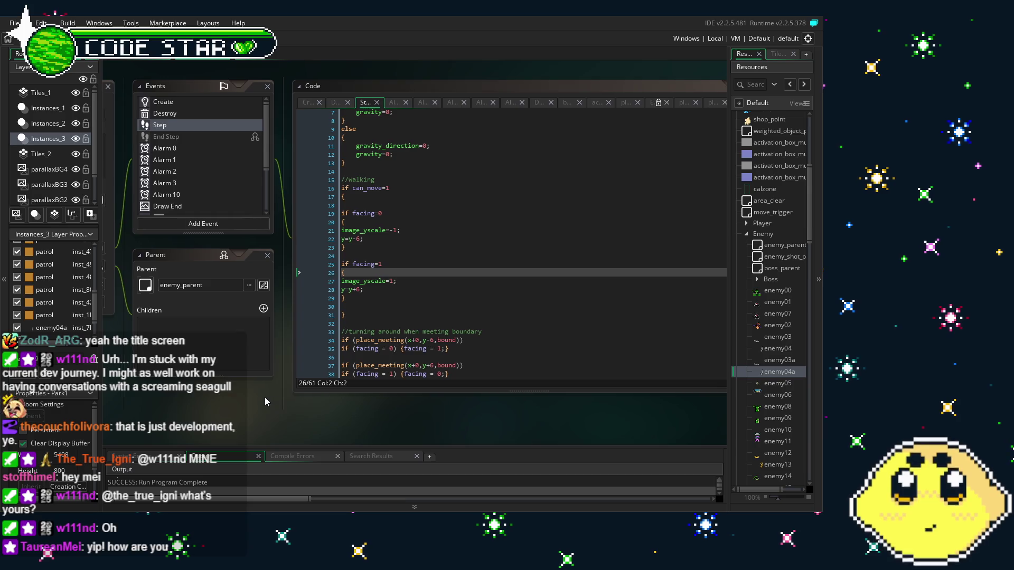
scroll(252, 321, "down", 1)
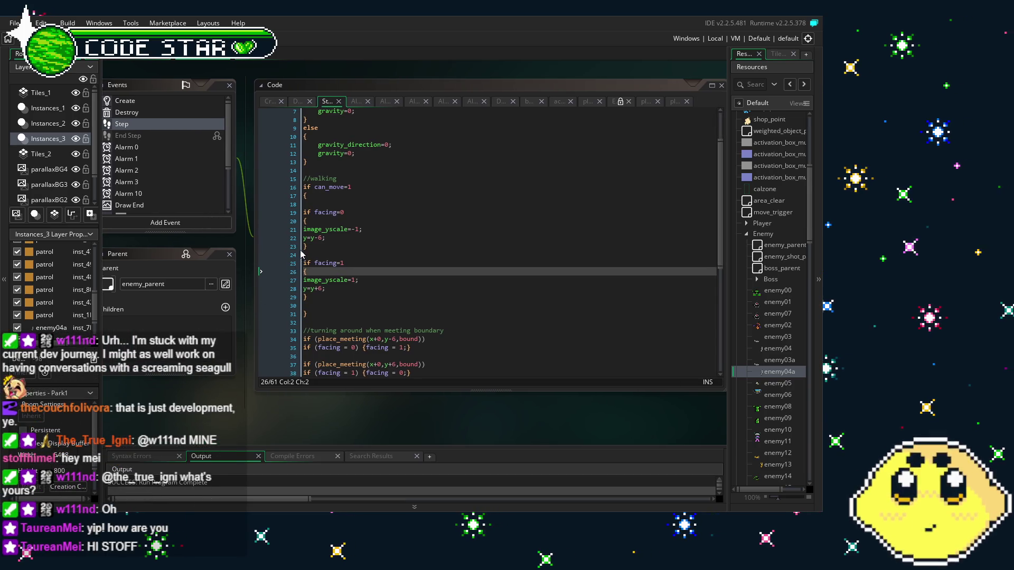
left_click(353, 229)
- Insert a minus sign in the image_yscale value, move to line 27, and save with Ctrl+S
type("-")
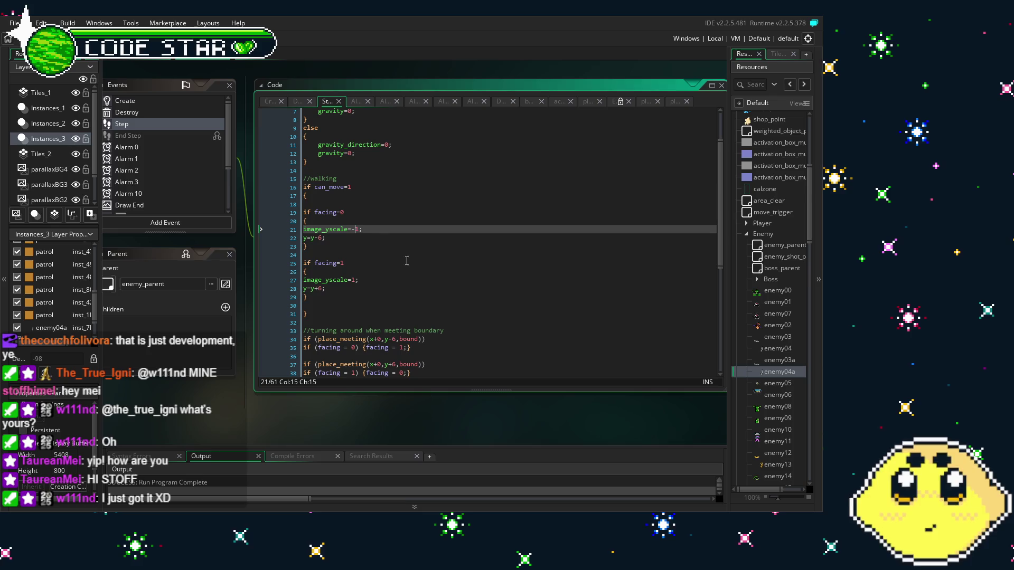
key("Down")
key("Down")
key("Down")
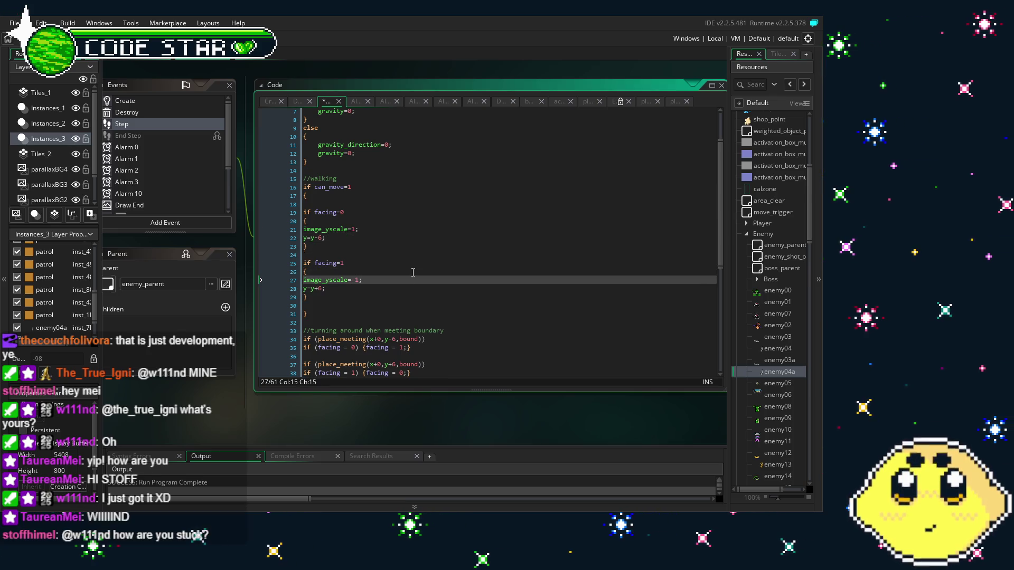
key("ctrl+s")
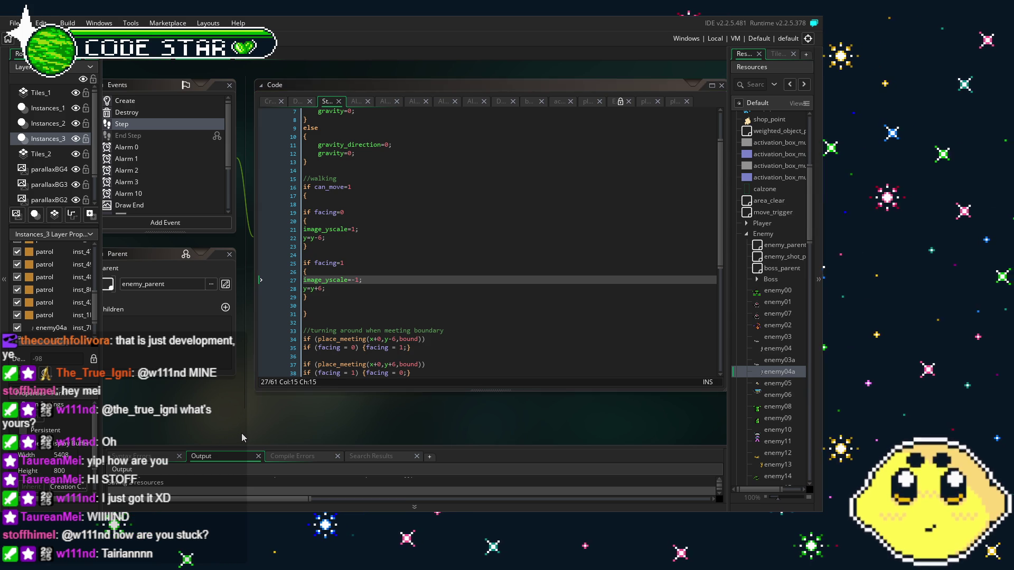
left_click_drag(399, 302, 432, 275)
scroll(432, 275, "down", 3)
scroll(432, 275, "down", 3)
scroll(432, 274, "up", 8)
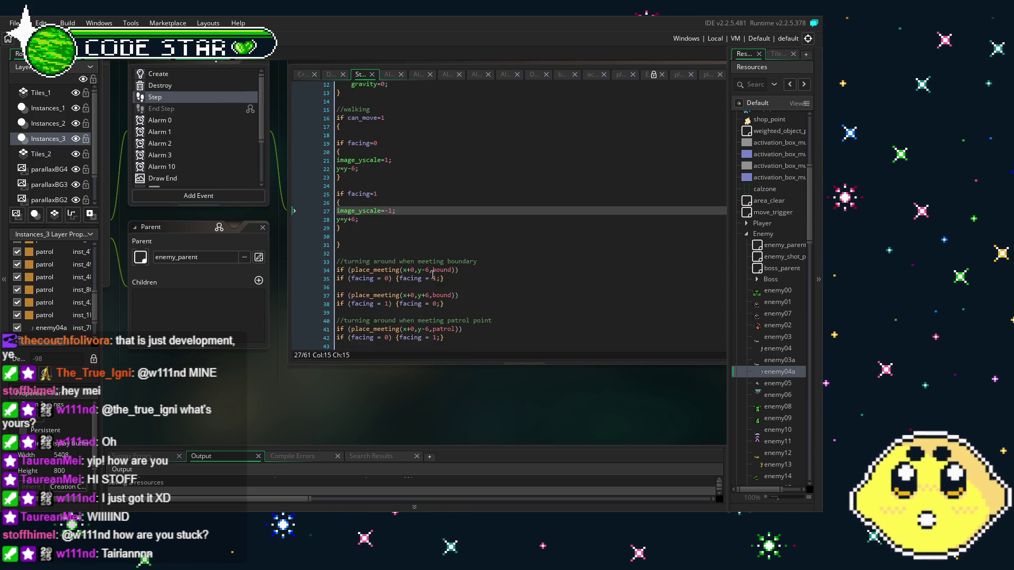
left_click_drag(370, 397, 336, 397)
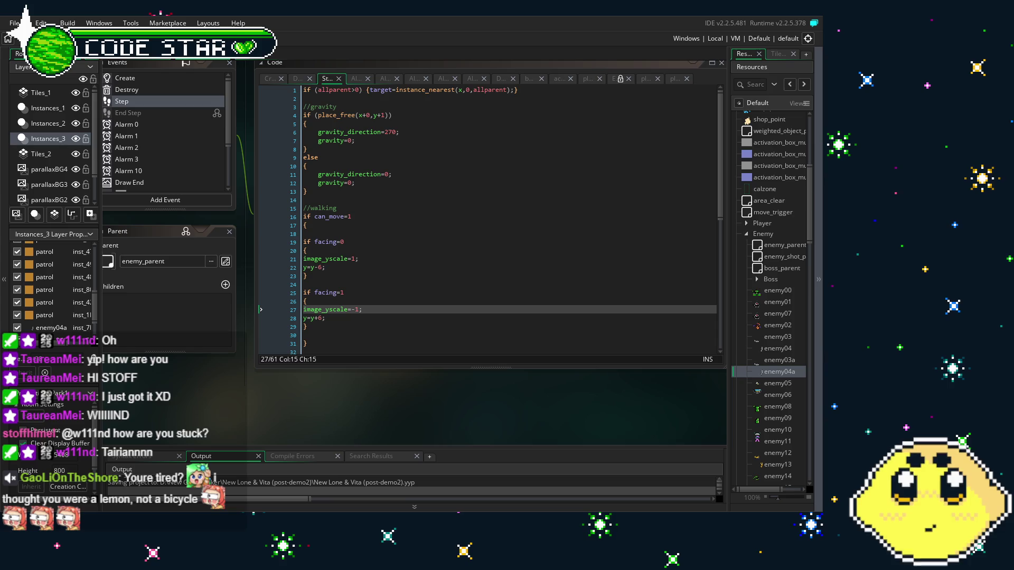
left_click_drag(385, 403, 372, 403)
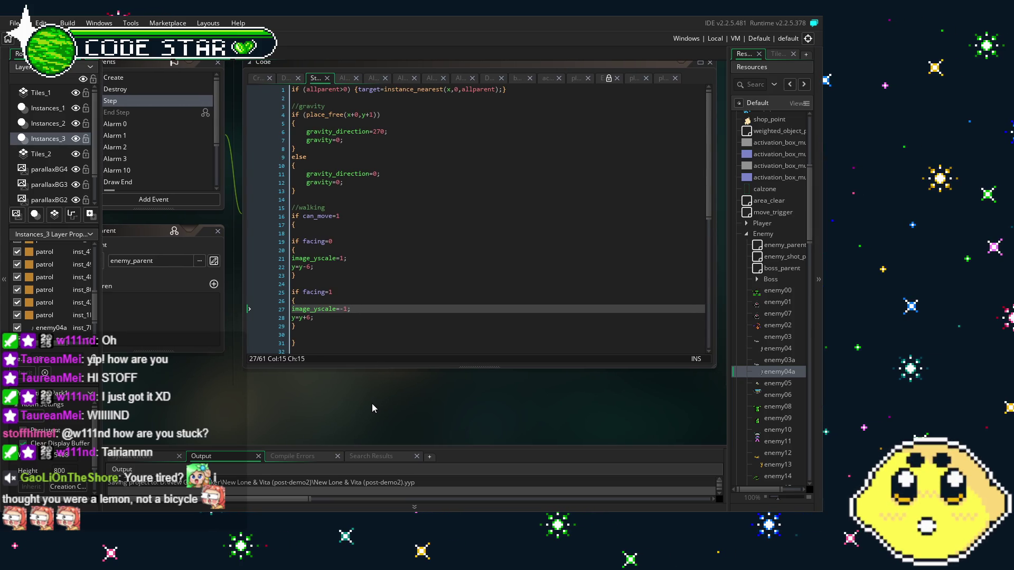
left_click_drag(272, 372, 303, 376)
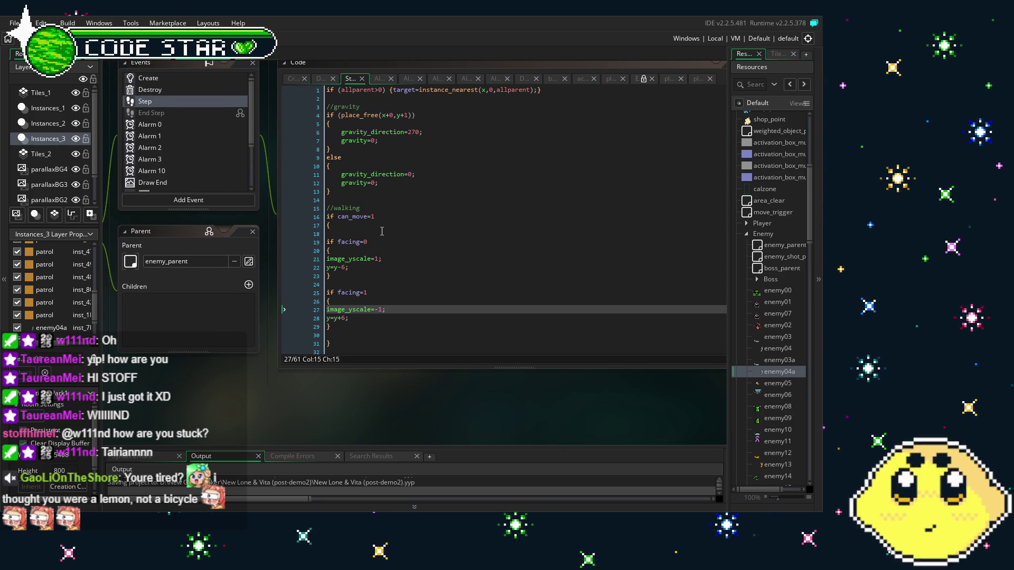
scroll(381, 232, "down", 9)
scroll(381, 231, "up", 2)
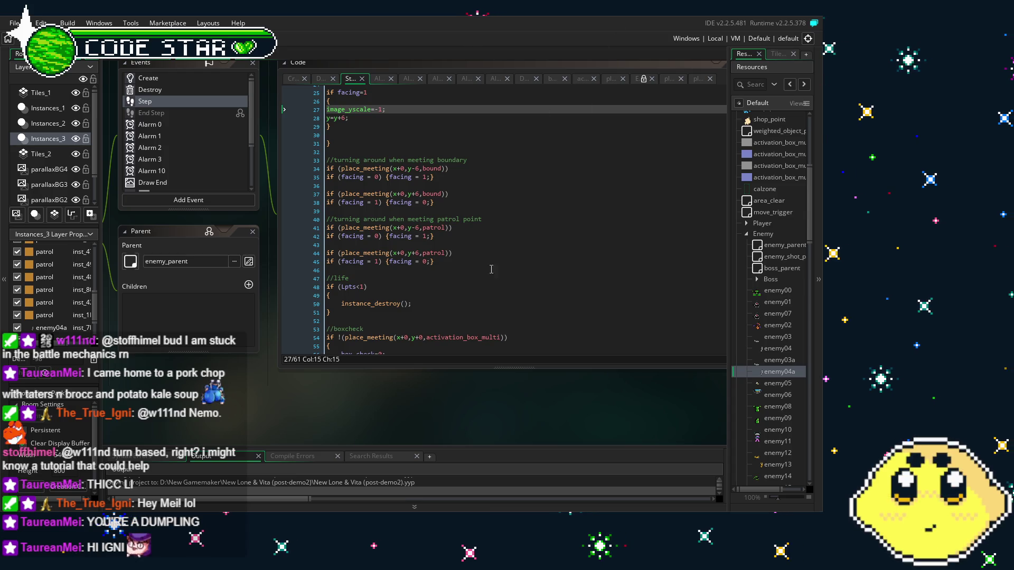
scroll(423, 296, "up", 5)
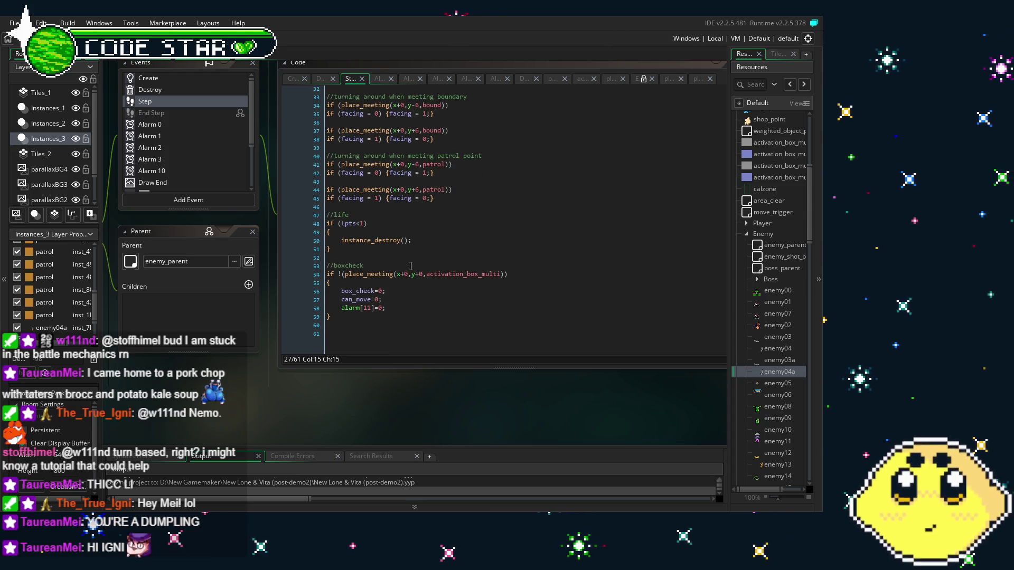
scroll(410, 266, "up", 3)
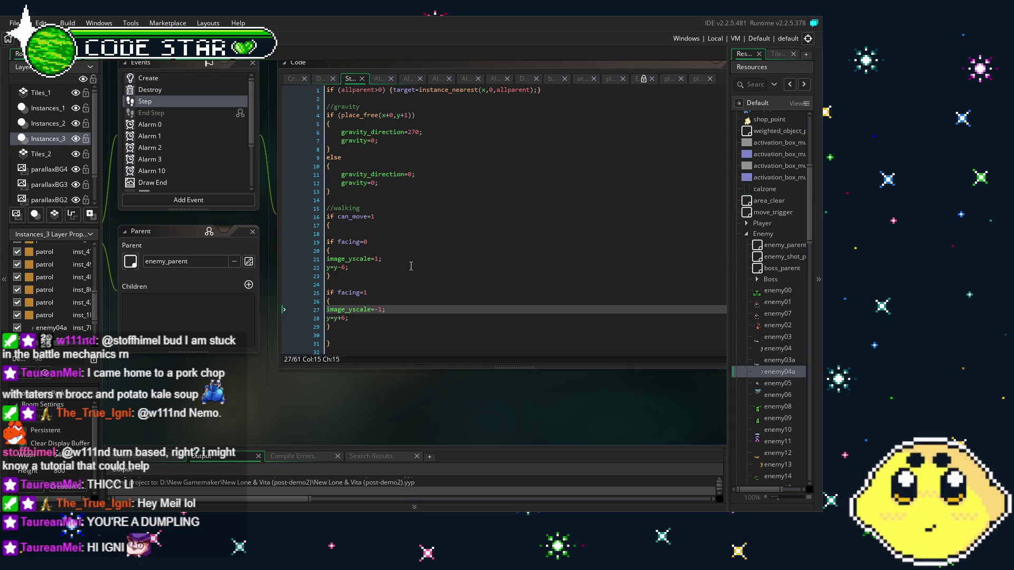
mouse_move(414, 401)
left_mouse_down()
mouse_move(374, 402)
mouse_move(395, 403)
left_mouse_up()
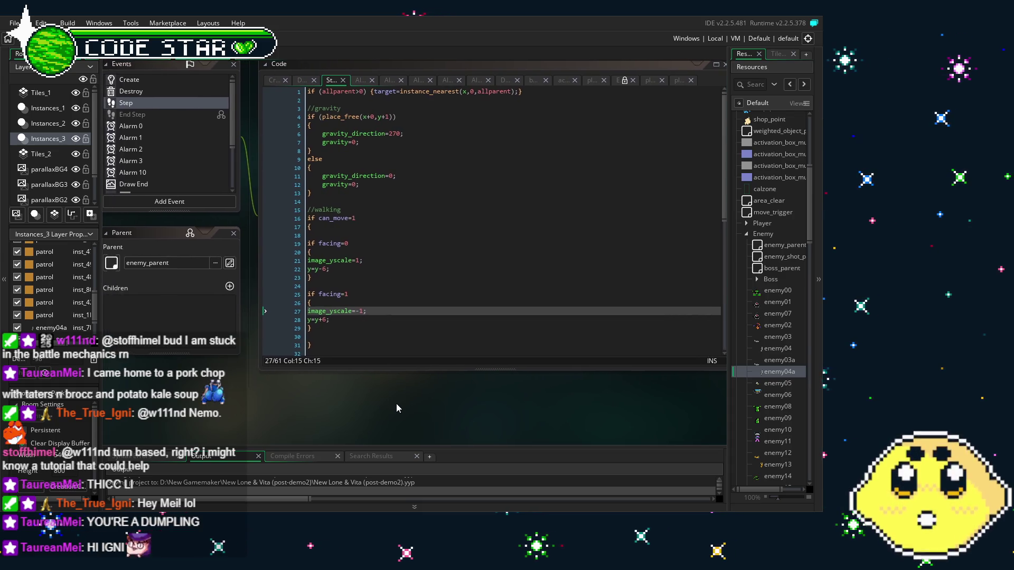
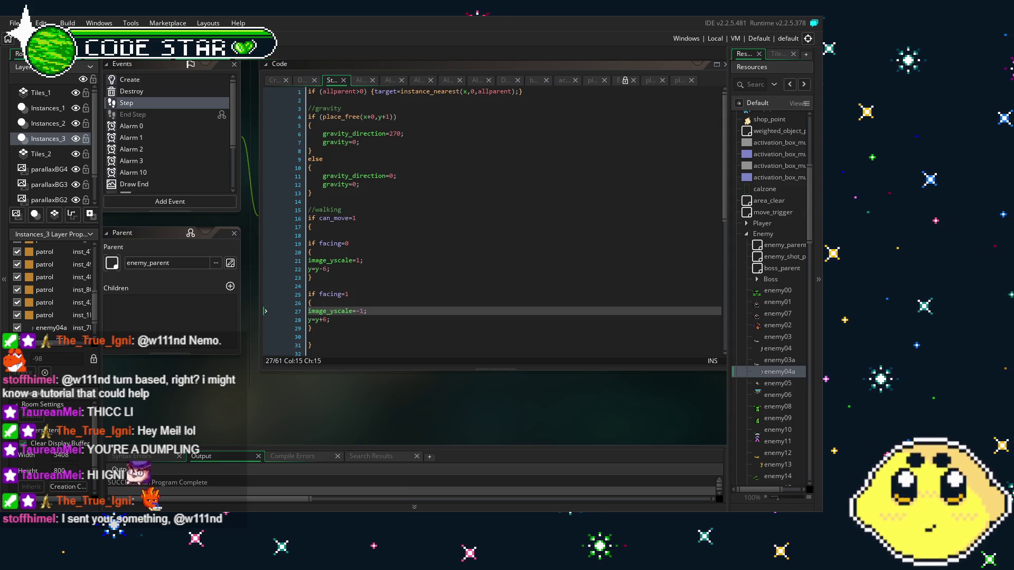
- Save the project with enemy04a's flip Step code and switch back to the level room tab
mouse_move(326, 381)
left_mouse_down()
mouse_move(250, 391)
mouse_move(348, 394)
left_mouse_up()
key("ctrl+s")
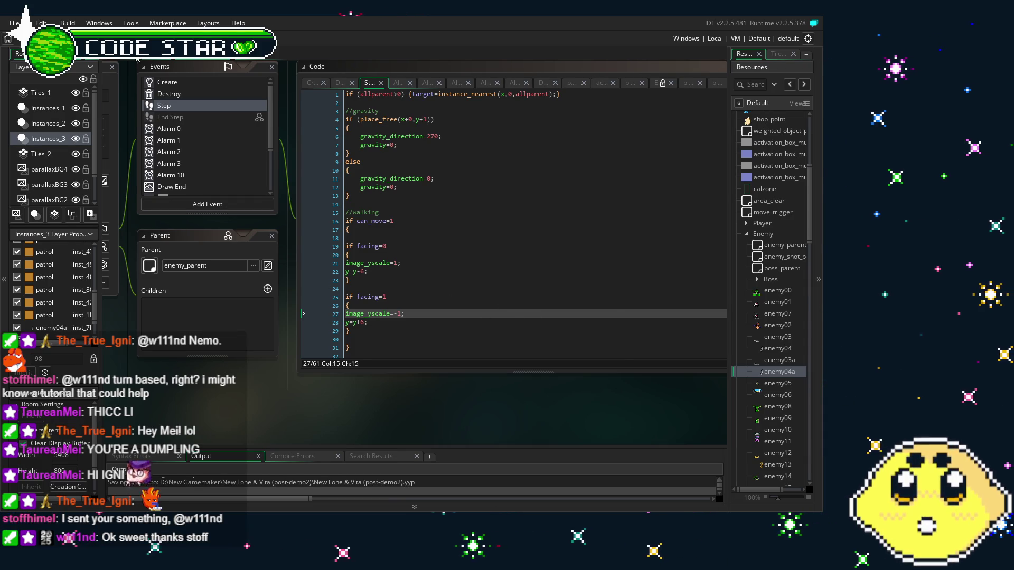
key("ctrl+Tab")
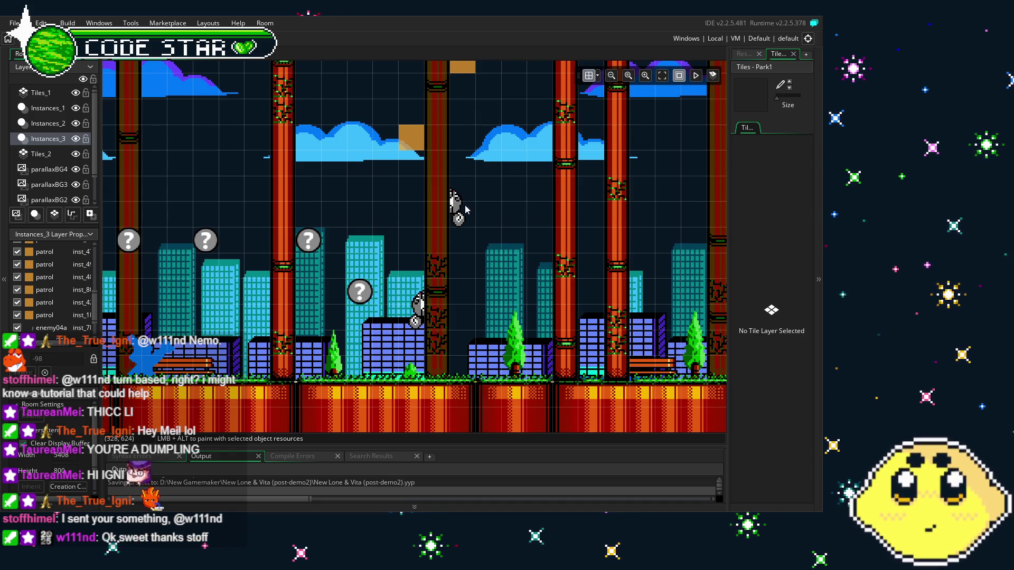
- Reposition the enemy and the orange block, ending with the enemy higher up its red pillar
left_click_drag(459, 211, 458, 271)
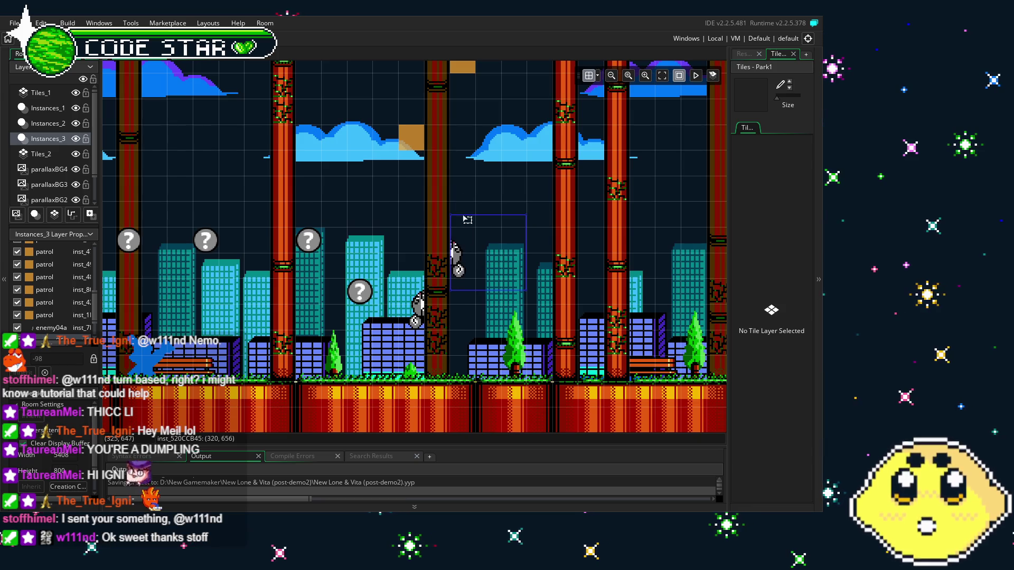
mouse_move(462, 67)
left_mouse_down()
mouse_move(460, 111)
mouse_move(468, 97)
left_mouse_up()
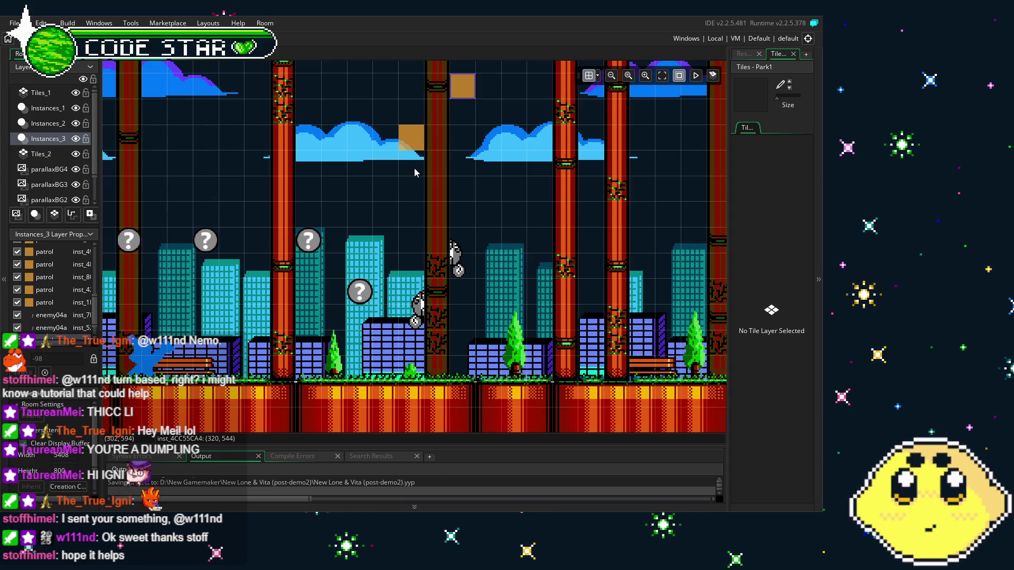
left_click_drag(423, 163, 275, 206)
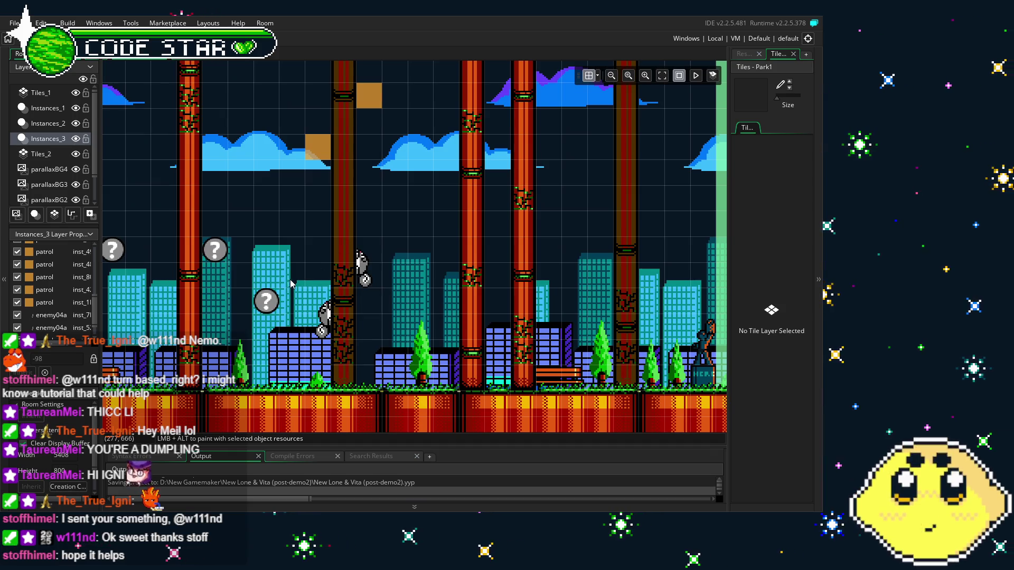
left_click_drag(377, 248, 353, 231)
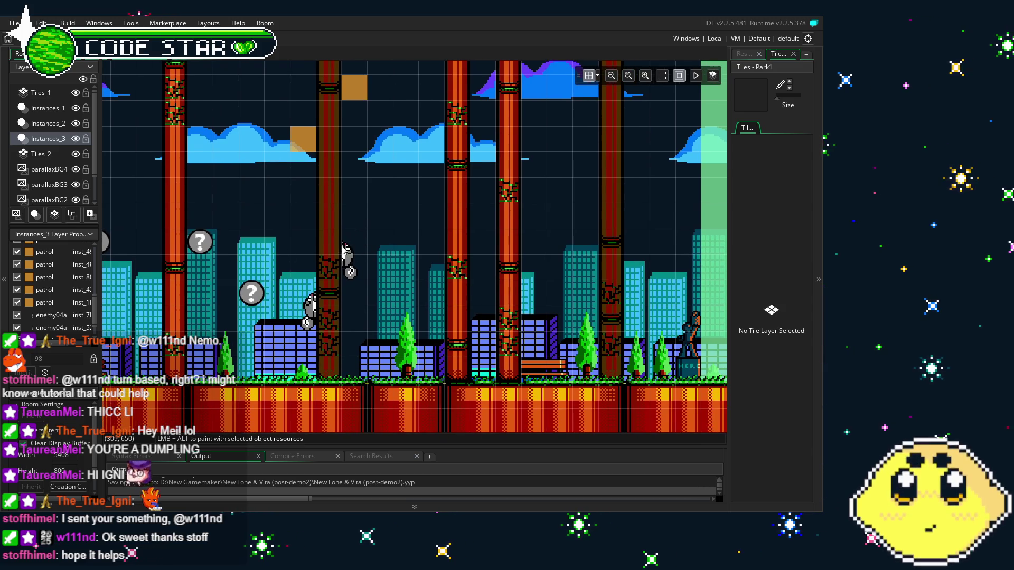
left_click_drag(248, 276, 184, 267)
left_click_drag(278, 248, 324, 216)
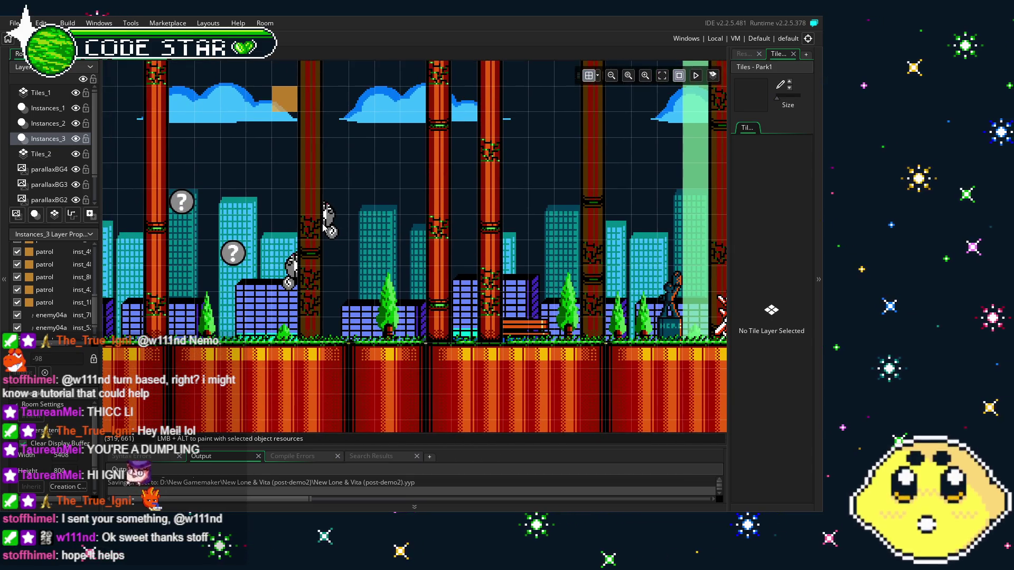
left_click_drag(269, 258, 317, 258)
mouse_move(404, 149)
left_mouse_down()
mouse_move(344, 203)
mouse_move(297, 200)
mouse_move(349, 220)
left_mouse_up()
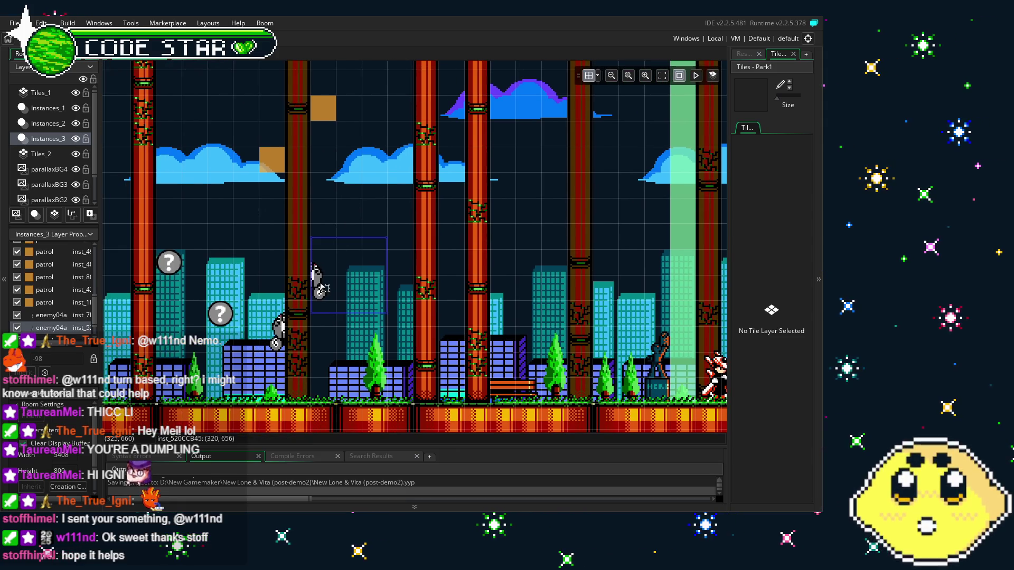
mouse_move(321, 264)
left_mouse_down()
mouse_move(343, 259)
mouse_move(360, 165)
left_mouse_up()
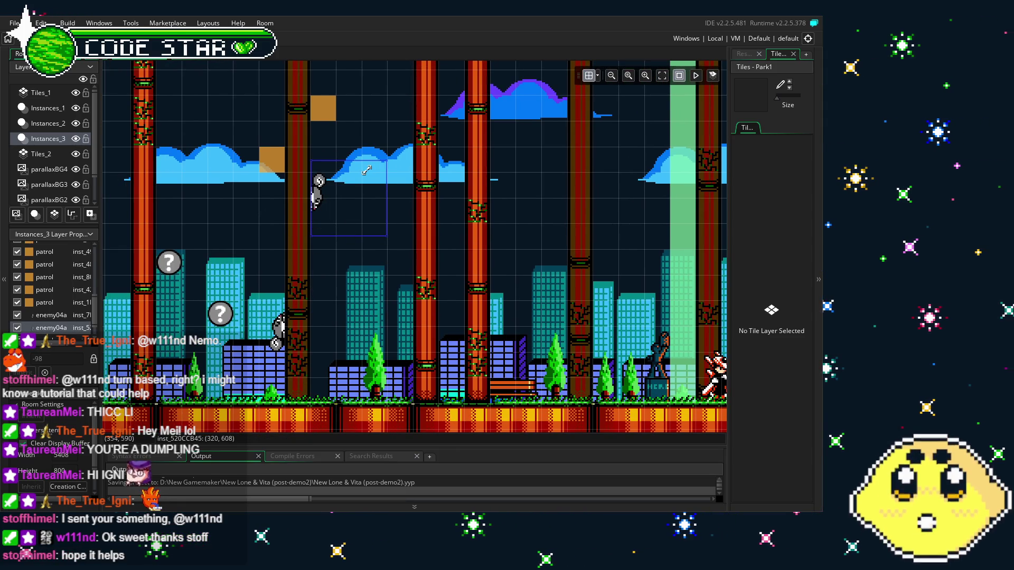
left_click(210, 241)
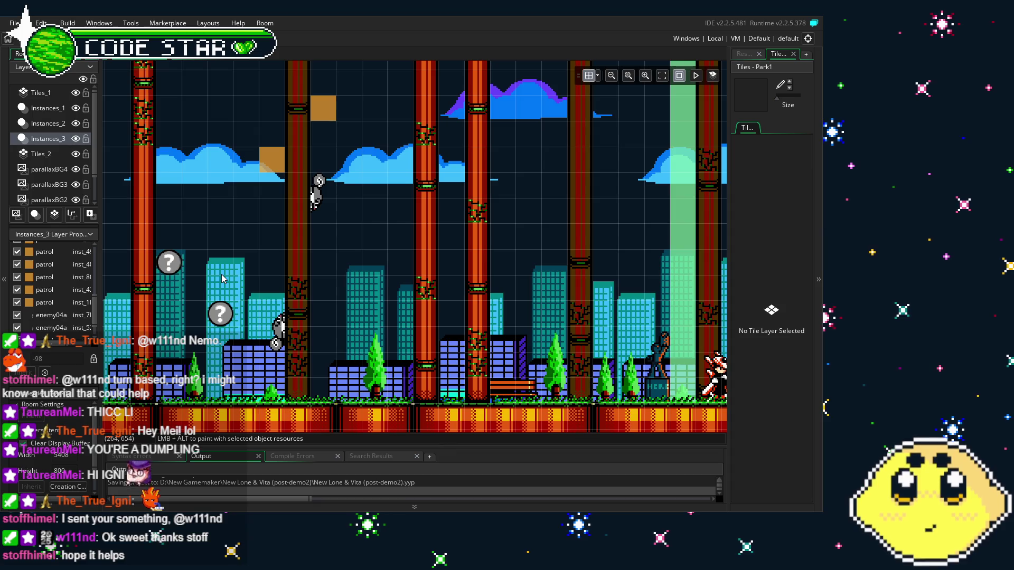
- Undo the enemy's last move and bring the orange platform and ladder into view
key("ctrl+z")
mouse_move(233, 237)
left_mouse_down()
mouse_move(144, 230)
mouse_move(316, 245)
left_mouse_up()
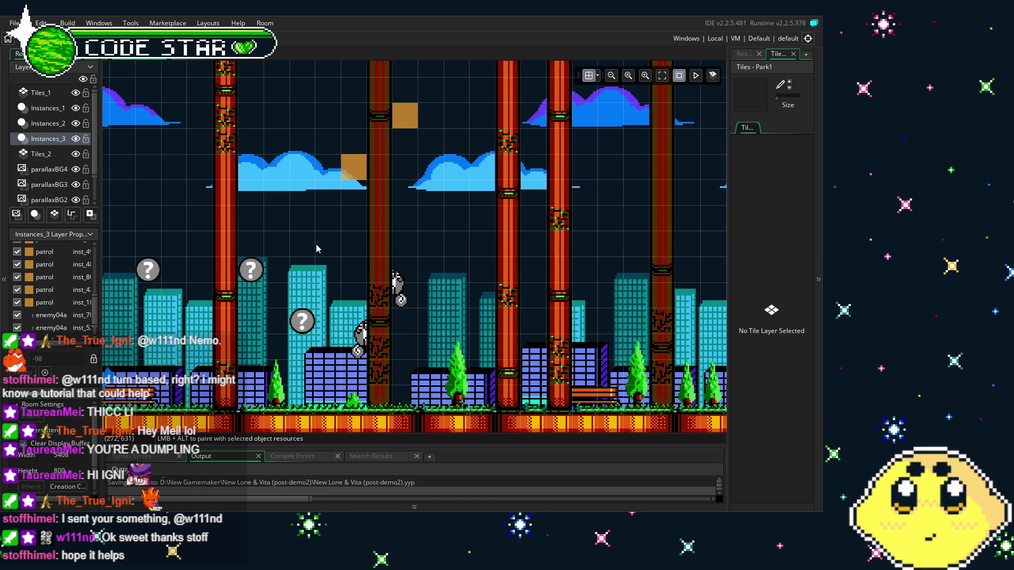
left_click_drag(648, 287, 328, 236)
mouse_move(411, 232)
left_mouse_down()
mouse_move(430, 221)
mouse_move(197, 199)
mouse_move(437, 68)
mouse_move(373, 164)
mouse_move(187, 223)
left_mouse_up()
- Pan right through the level to the platforms, red enemies and city backdrop
left_click_drag(422, 211, 320, 228)
left_click_drag(454, 231, 307, 231)
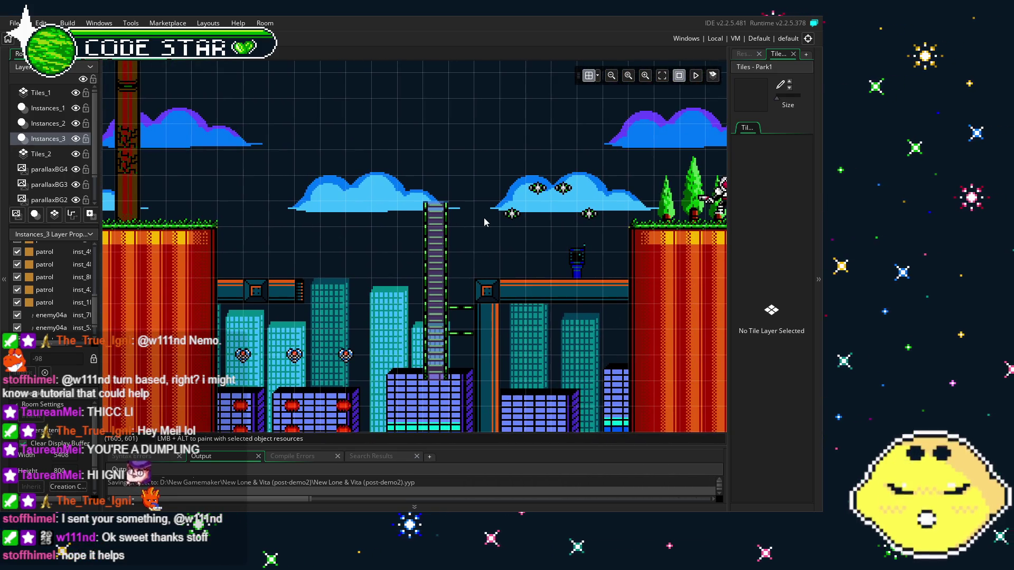
left_click_drag(484, 220, 346, 221)
left_click_drag(438, 222, 380, 222)
left_click_drag(454, 158, 279, 226)
left_click_drag(442, 117, 316, 222)
mouse_move(449, 222)
left_mouse_down()
mouse_move(327, 221)
mouse_move(338, 217)
mouse_move(414, 210)
mouse_move(388, 205)
mouse_move(151, 348)
left_mouse_up()
left_click_drag(677, 321, 423, 234)
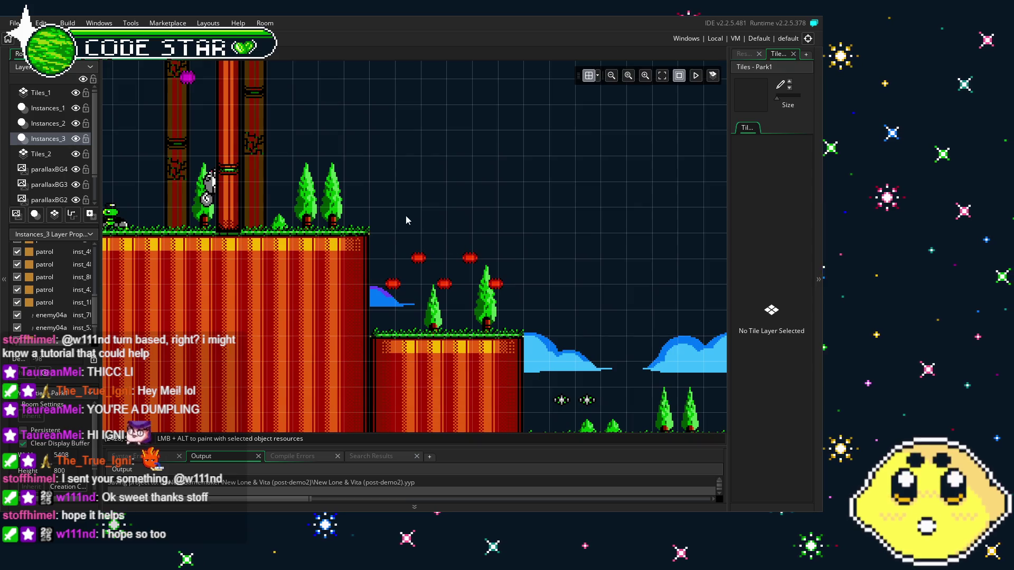
mouse_move(630, 294)
left_mouse_down()
mouse_move(449, 194)
mouse_move(171, 128)
left_mouse_up()
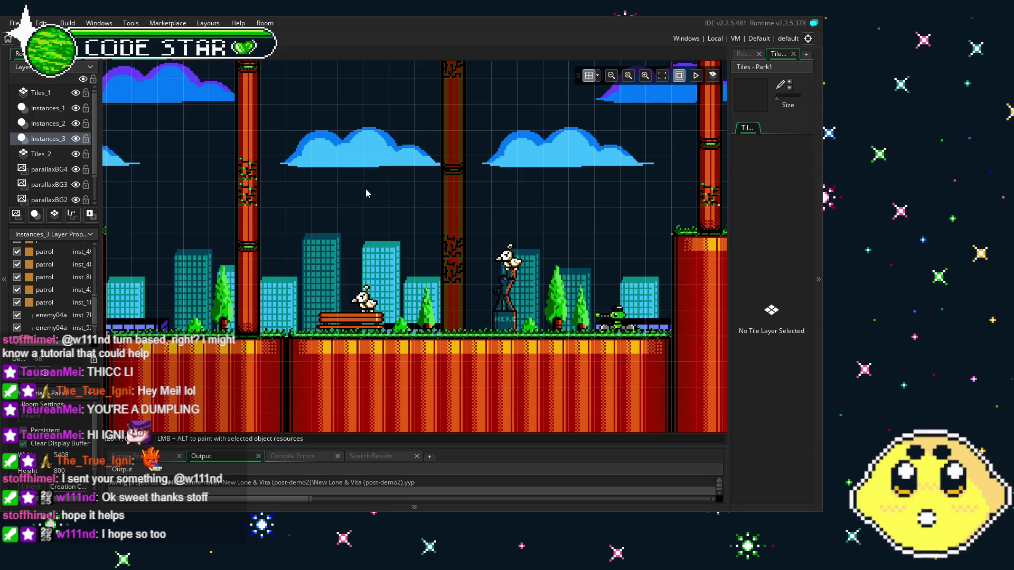
left_click_drag(613, 198, 311, 271)
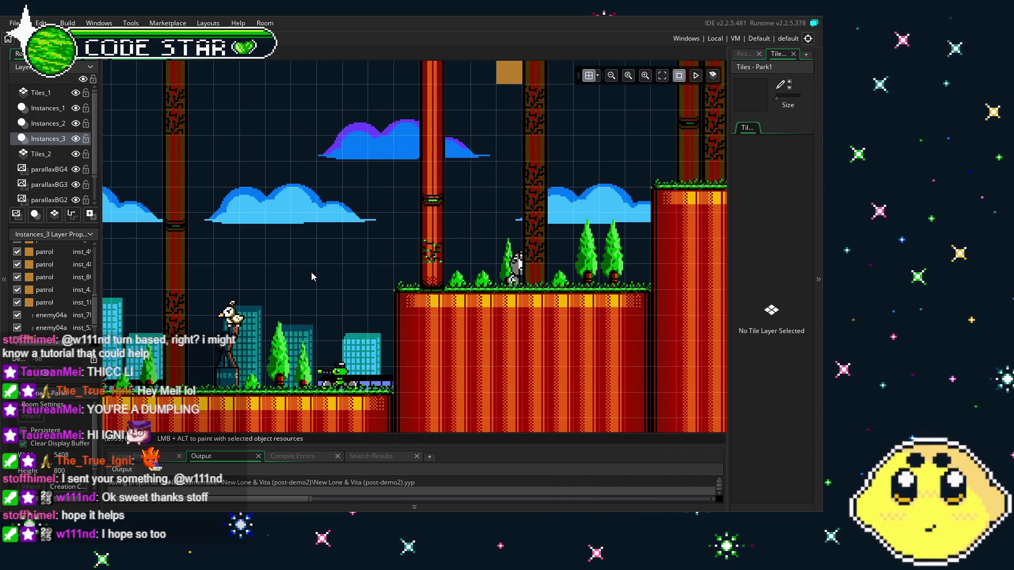
left_click_drag(493, 204, 232, 300)
- Scroll around the level, selecting and then deselecting the orange patrol marker
scroll(530, 280, "right", 5)
scroll(530, 280, "down", 2)
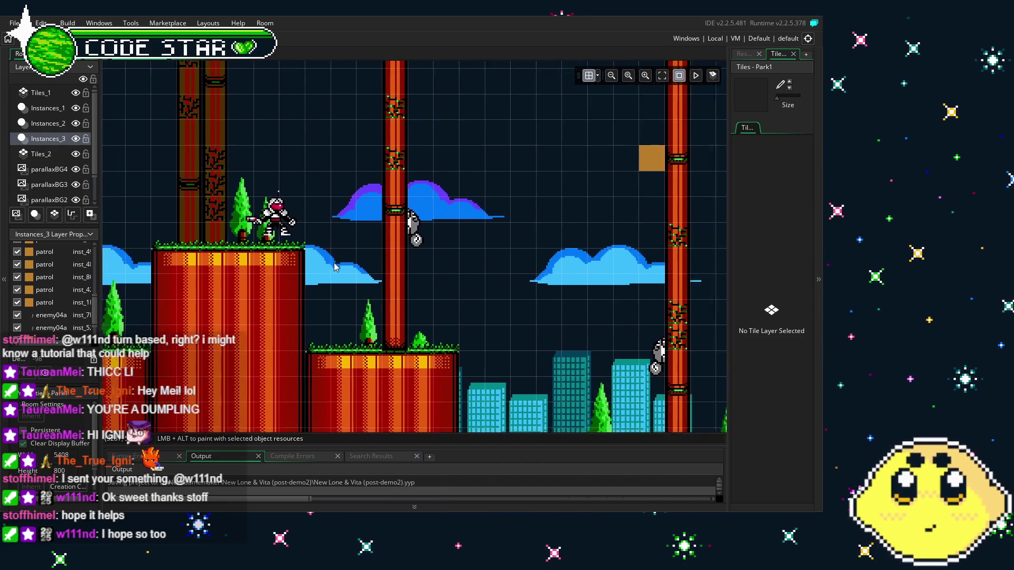
scroll(529, 280, "right", 1)
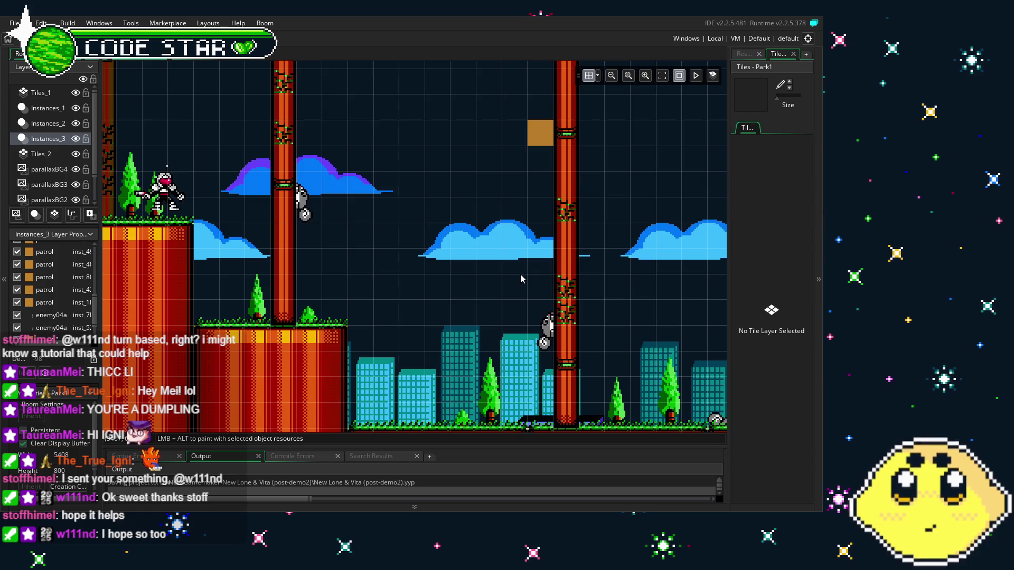
scroll(391, 276, "down", 3)
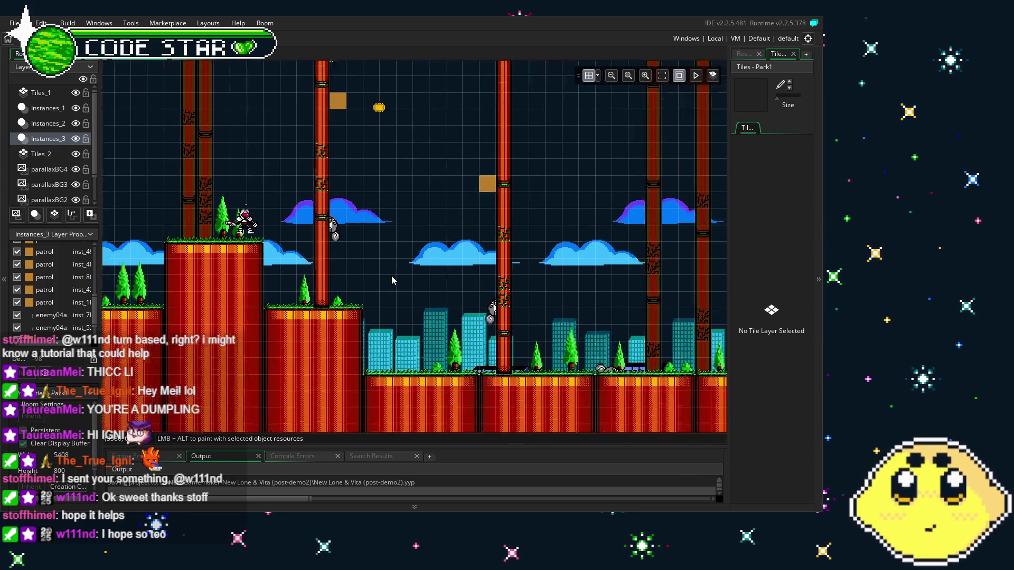
scroll(391, 279, "left", 3)
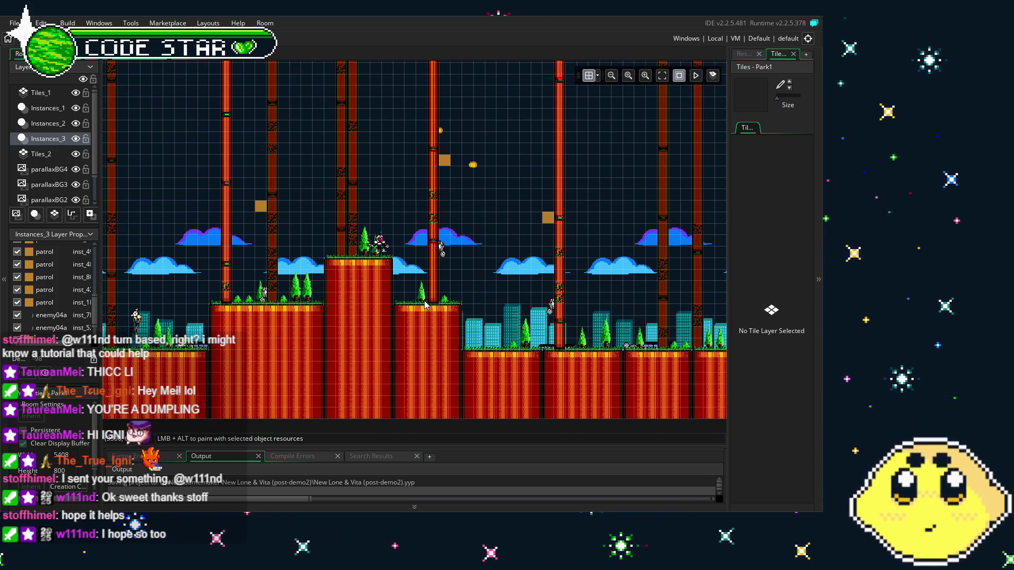
left_click(449, 164)
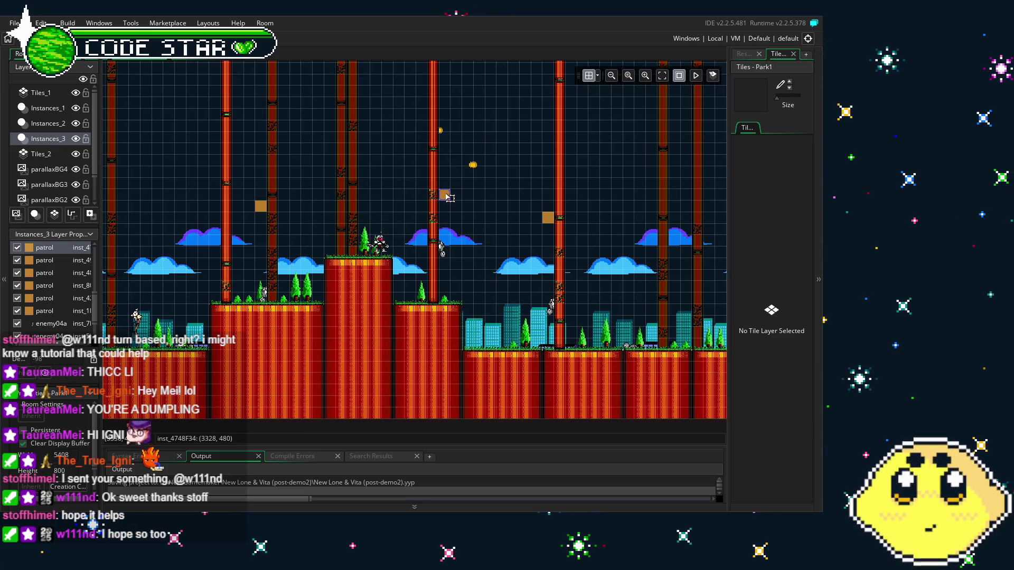
left_click(472, 214)
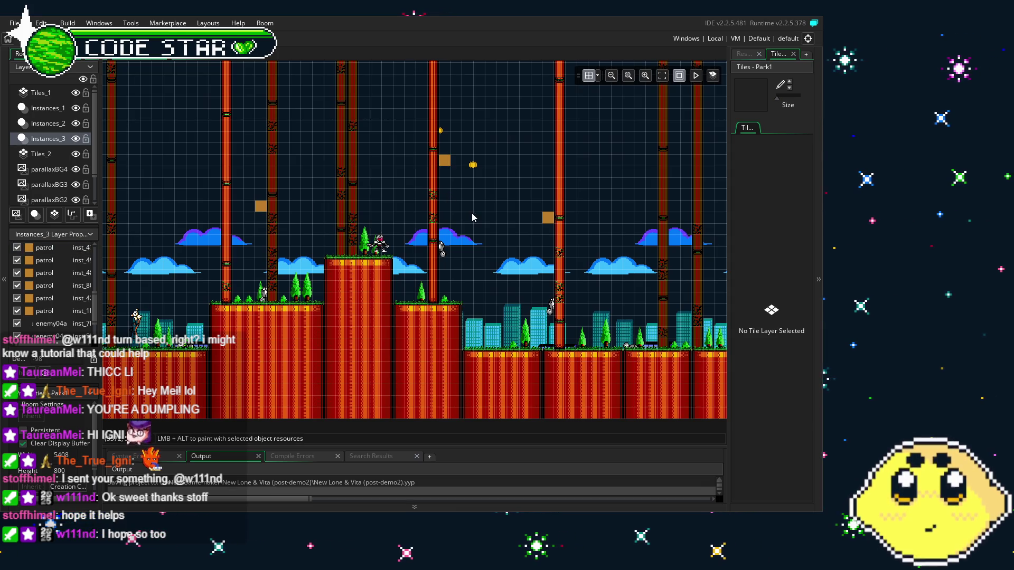
scroll(364, 290, "left", 5)
scroll(259, 371, "down", 1)
scroll(259, 371, "right", 10)
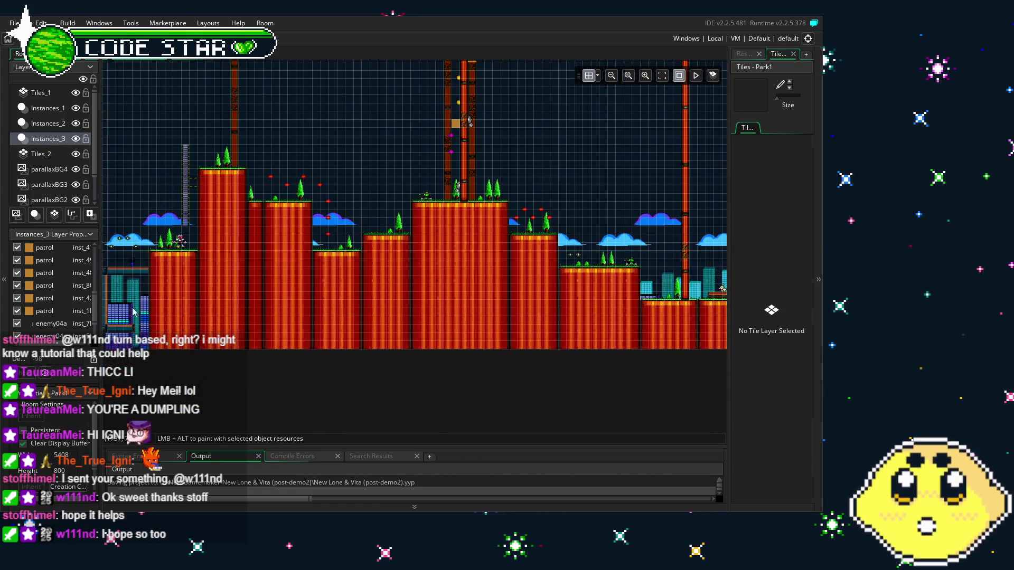
left_click_drag(309, 309, 557, 312)
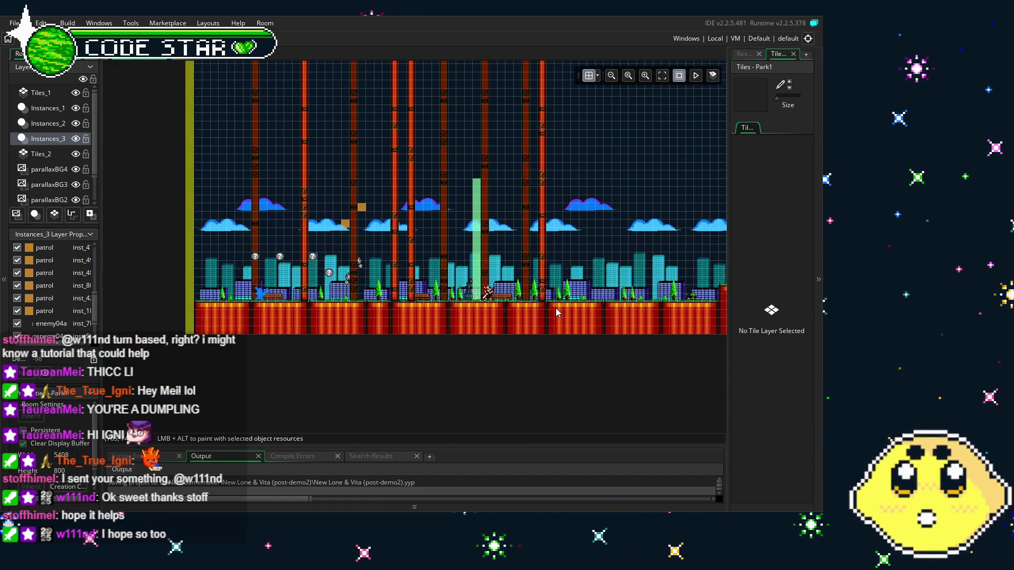
scroll(358, 285, "up", 3)
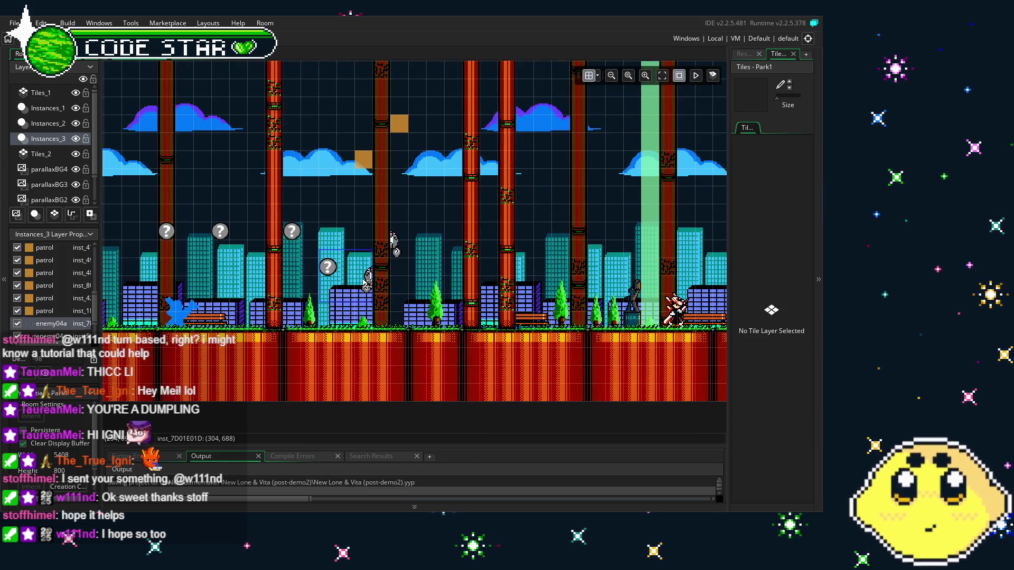
left_click(388, 252)
left_click_drag(393, 248, 405, 136)
scroll(406, 136, "right", 5)
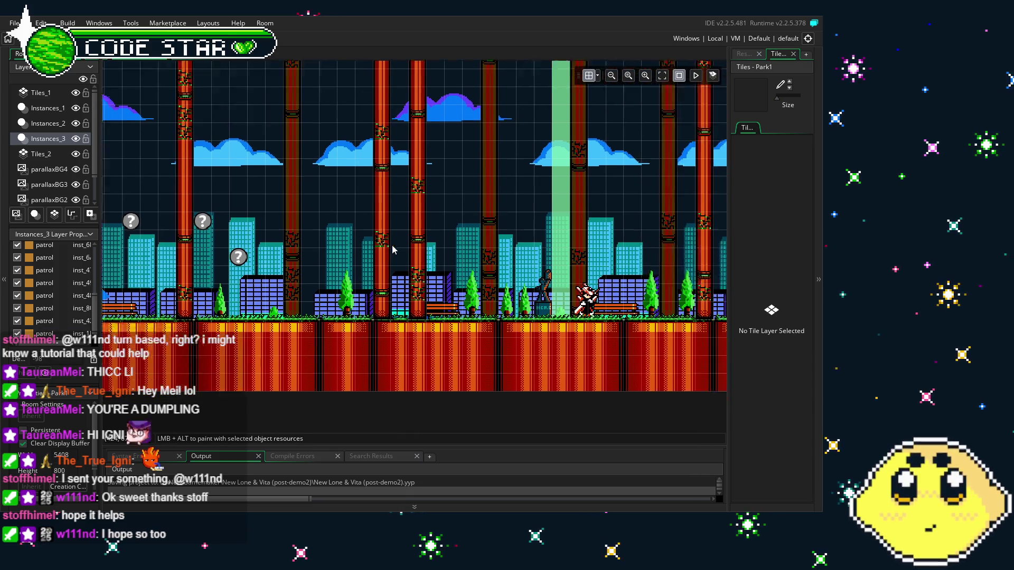
scroll(305, 281, "right", 3)
scroll(306, 281, "right", 10)
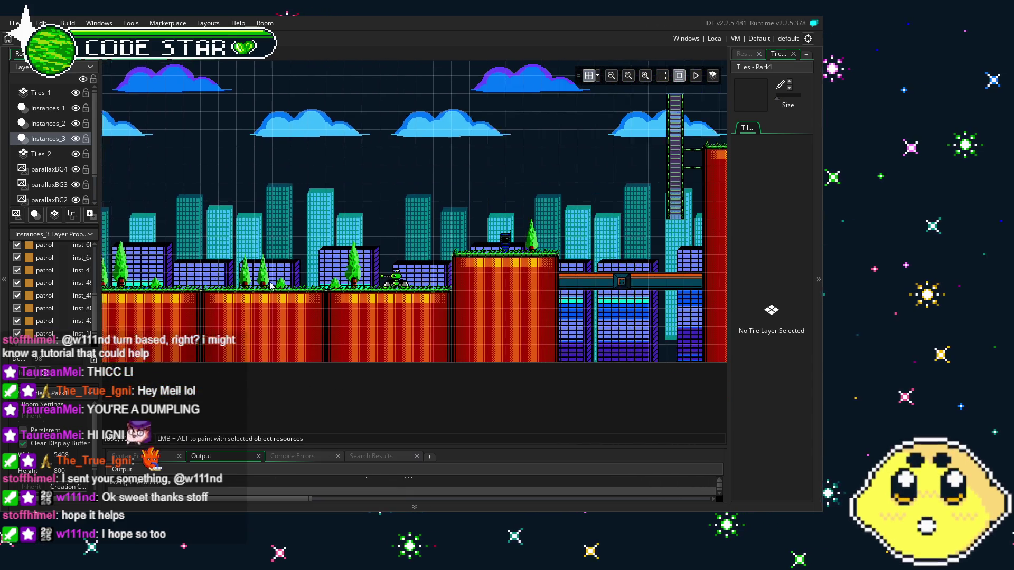
scroll(481, 269, "right", 10)
scroll(470, 237, "up", 2)
scroll(467, 228, "right", 10)
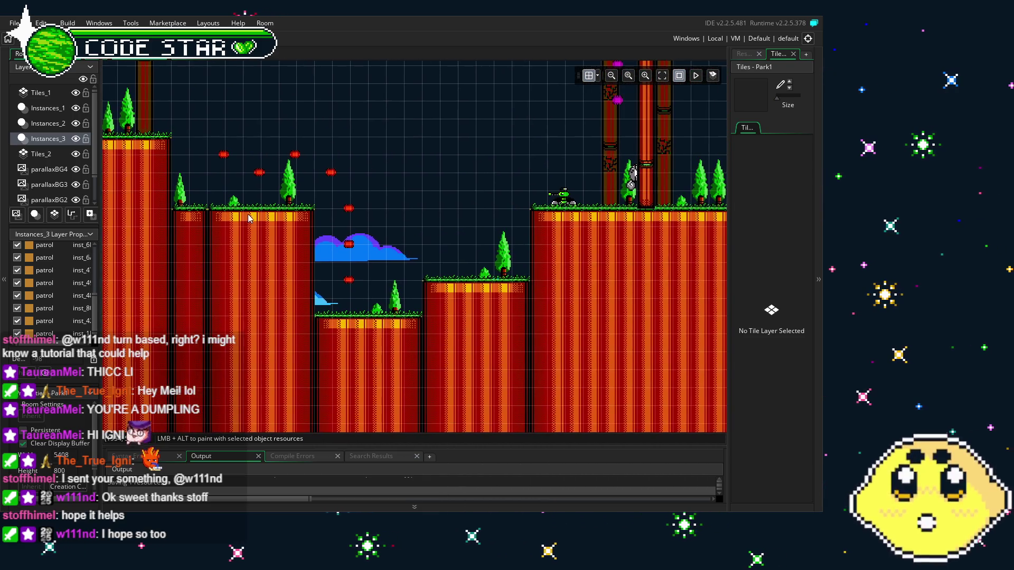
scroll(344, 210, "up", 2)
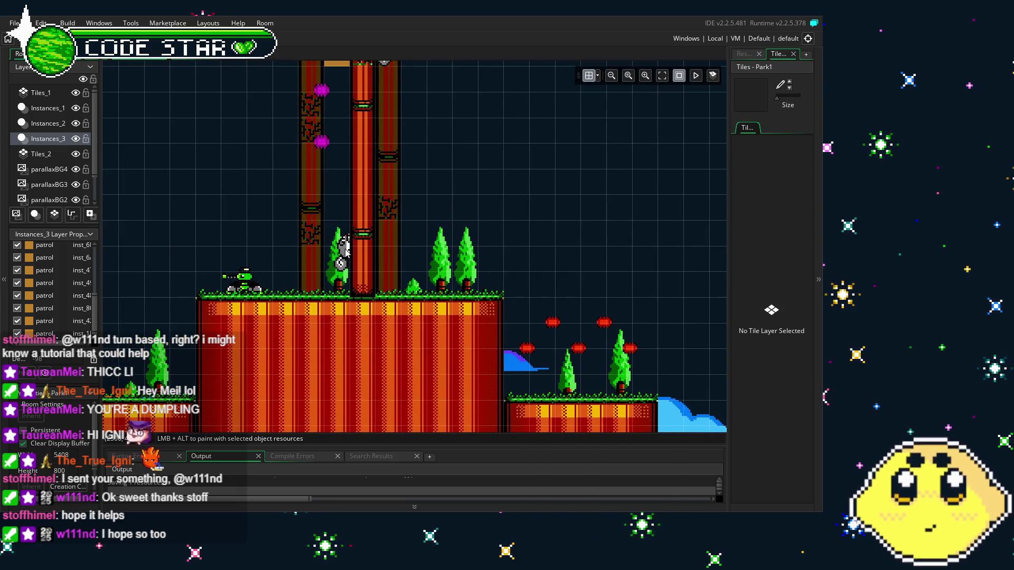
left_click(71, 138, "ctrl")
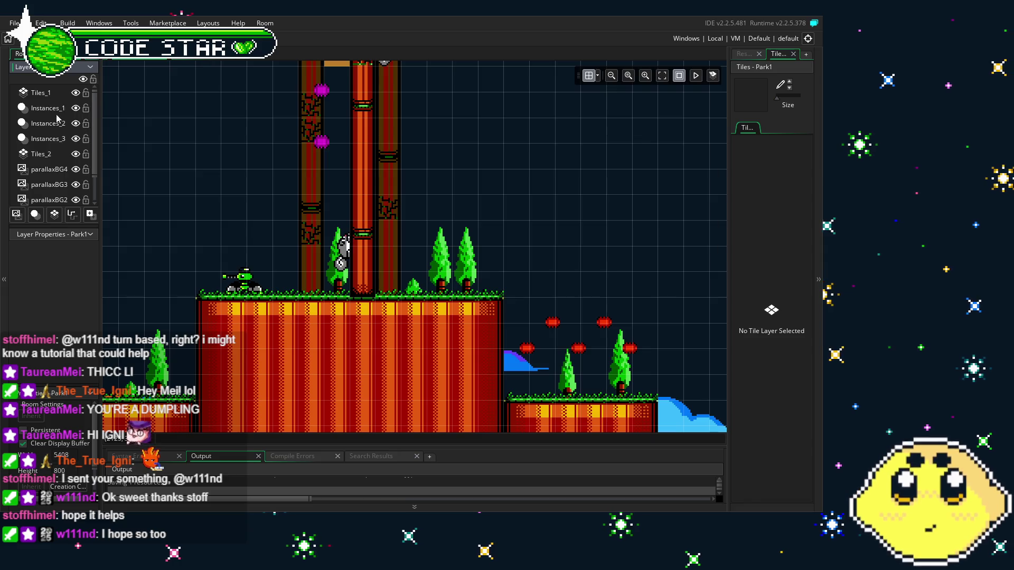
- On Instances_1, delete the old pillar enemy and place an enemy04a on the tall red pillar
left_click(52, 108)
left_click(336, 260)
key("Delete")
left_click(744, 55)
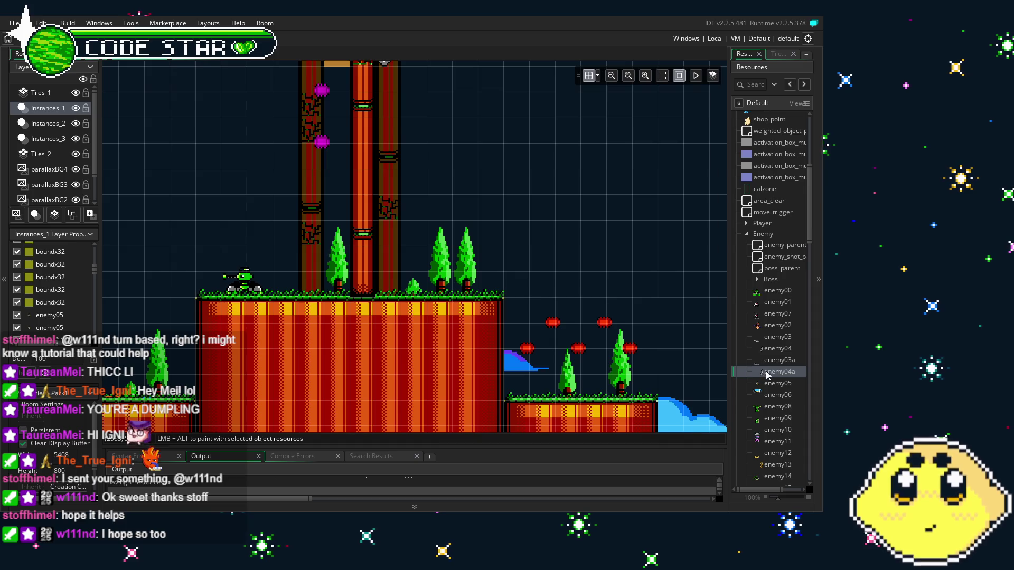
left_click_drag(771, 376, 514, 336)
mouse_move(340, 275)
left_mouse_down()
mouse_move(344, 248)
mouse_move(368, 249)
left_mouse_up()
- Add a second enemy04a on the pillar's right side and check the placements
scroll(390, 146, "up", 2)
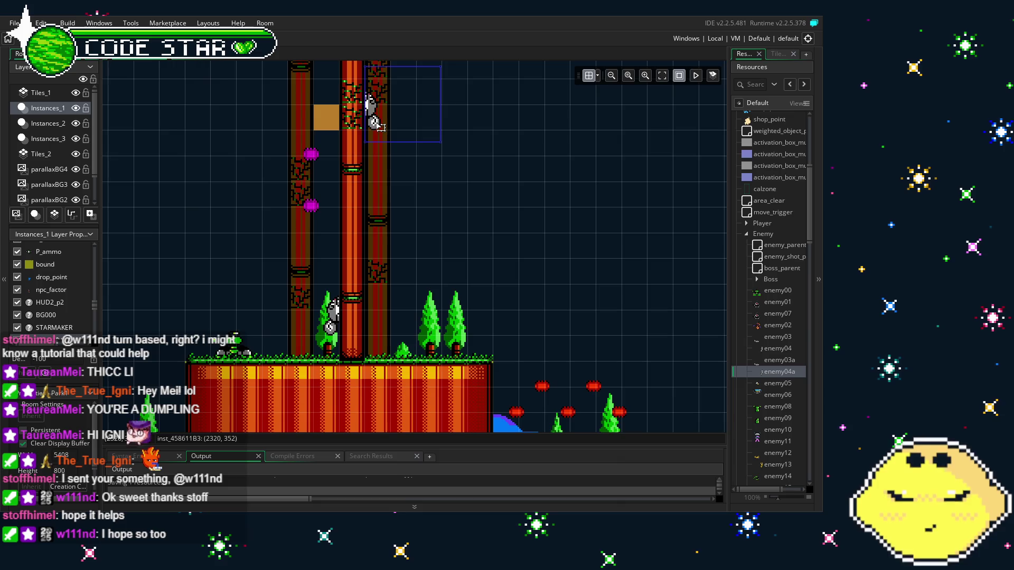
scroll(475, 294, "up", 3)
mouse_move(777, 373)
left_mouse_down()
mouse_move(552, 293)
mouse_move(385, 211)
mouse_move(400, 213)
mouse_move(384, 186)
left_mouse_up()
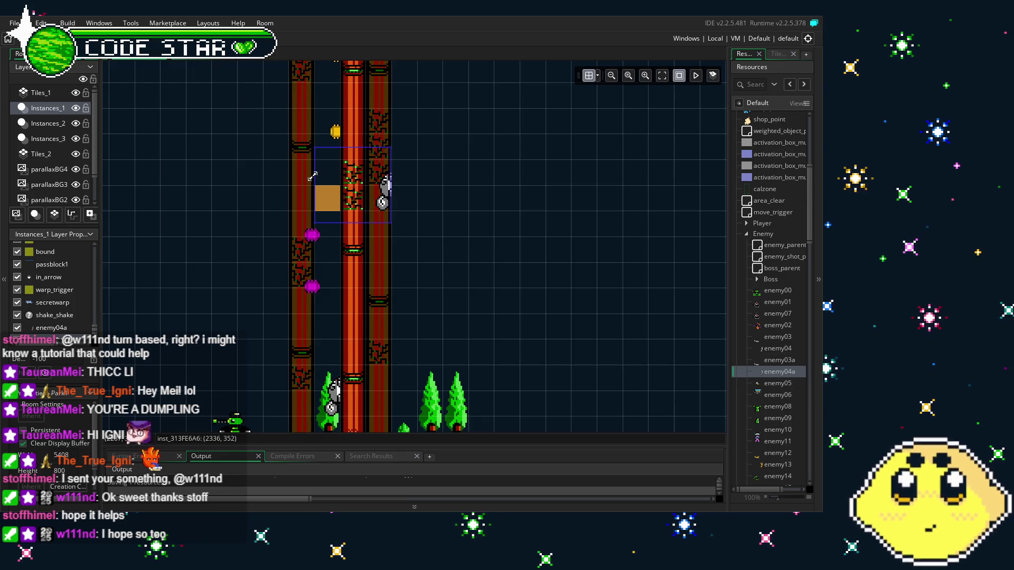
mouse_move(338, 189)
left_mouse_down()
mouse_move(415, 189)
mouse_move(405, 264)
mouse_move(410, 254)
left_mouse_up()
mouse_move(509, 202)
left_mouse_down()
mouse_move(476, 383)
mouse_move(535, 230)
mouse_move(420, 243)
mouse_move(557, 237)
mouse_move(505, 271)
left_mouse_up()
mouse_move(576, 207)
left_mouse_down()
mouse_move(423, 217)
mouse_move(484, 287)
left_mouse_up()
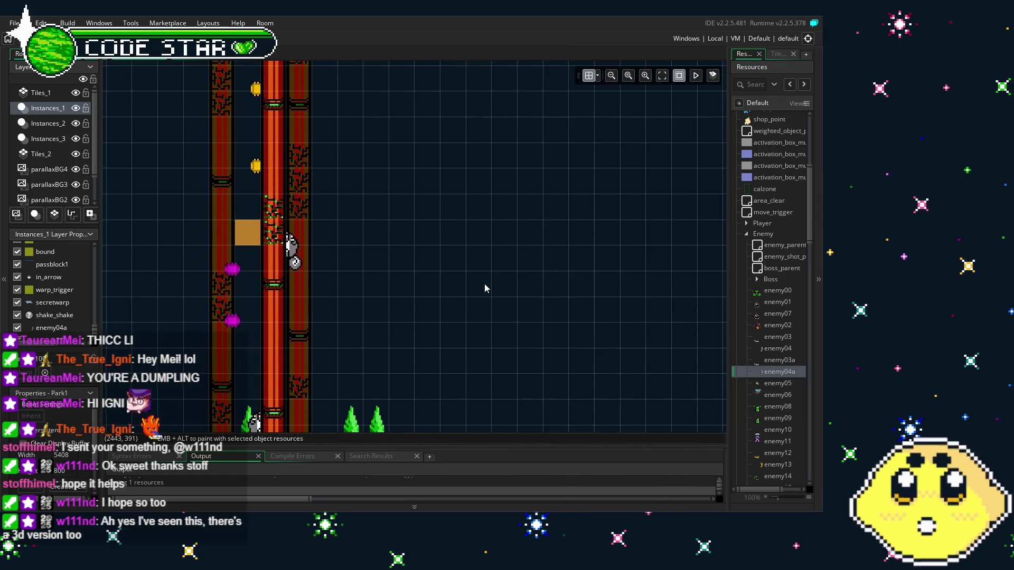
left_click_drag(255, 362, 295, 331)
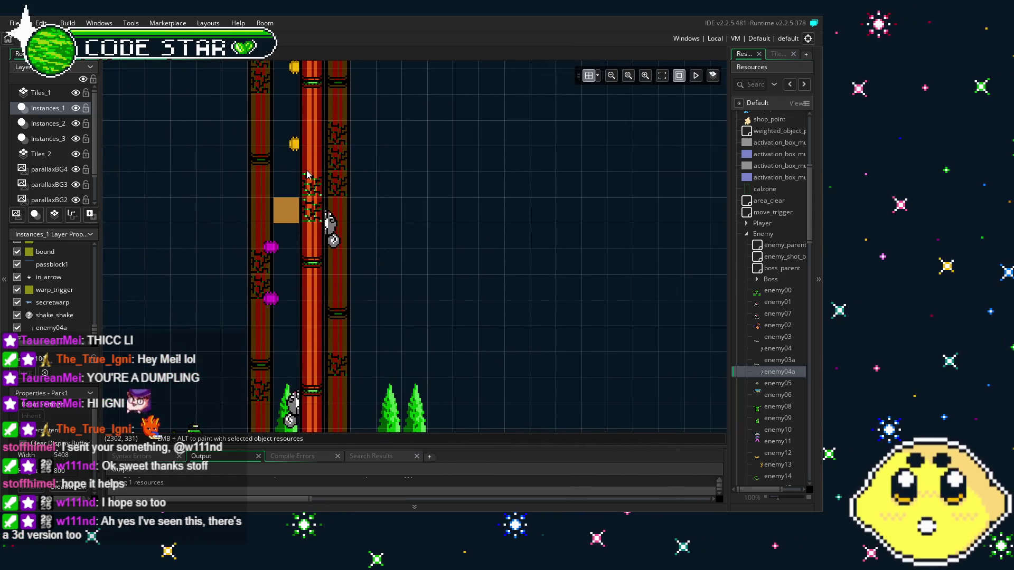
mouse_move(356, 249)
left_mouse_down()
mouse_move(355, 296)
mouse_move(274, 327)
left_mouse_up()
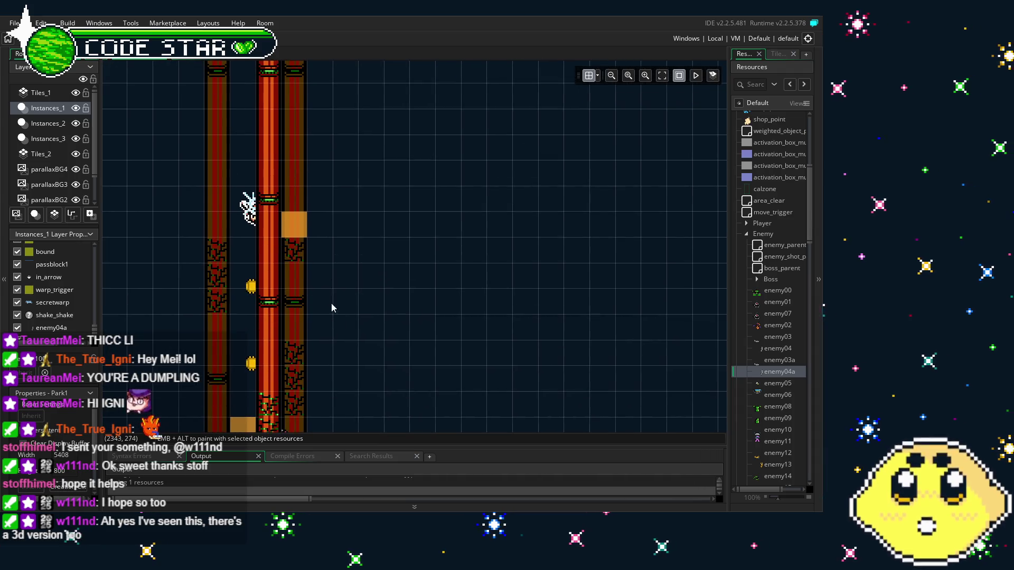
left_click_drag(323, 300, 135, 364)
mouse_move(260, 280)
left_mouse_down()
mouse_move(581, 369)
mouse_move(634, 211)
mouse_move(410, 213)
mouse_move(529, 199)
mouse_move(370, 243)
mouse_move(278, 282)
mouse_move(269, 301)
left_mouse_up()
- Delete the old enemy04 and drag two enemy04a climbers onto the tall red pillars
left_click(294, 318)
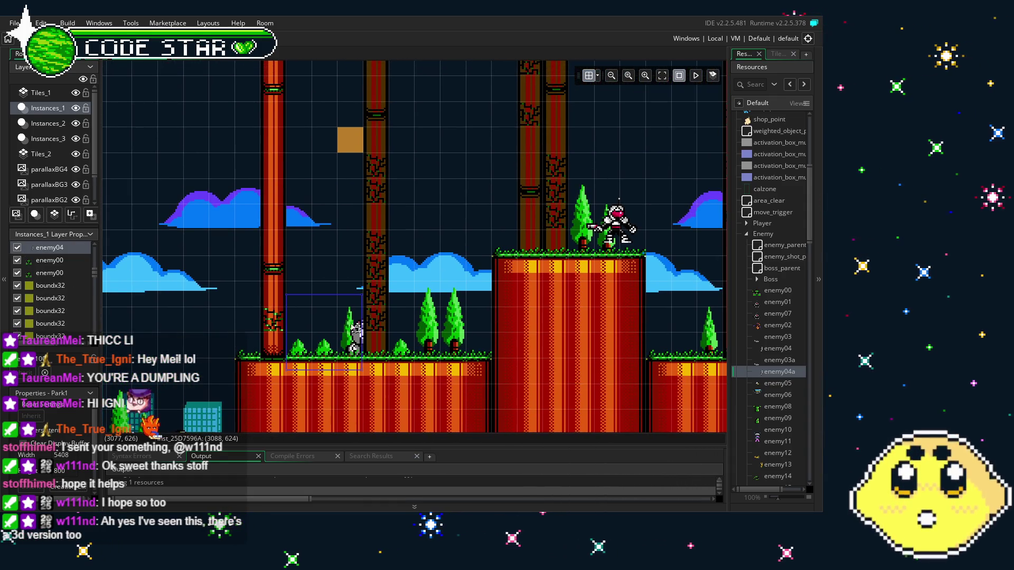
key("Delete")
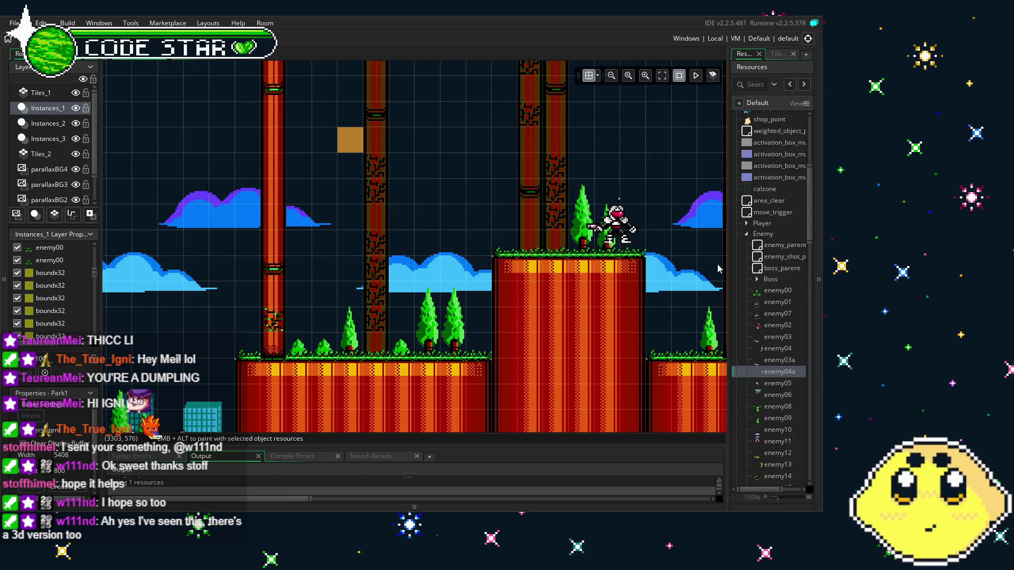
mouse_move(783, 371)
left_mouse_down()
mouse_move(581, 338)
mouse_move(337, 327)
mouse_move(377, 327)
left_mouse_up()
scroll(378, 260, "right", 3)
scroll(378, 260, "right", 3)
scroll(378, 260, "up", 1)
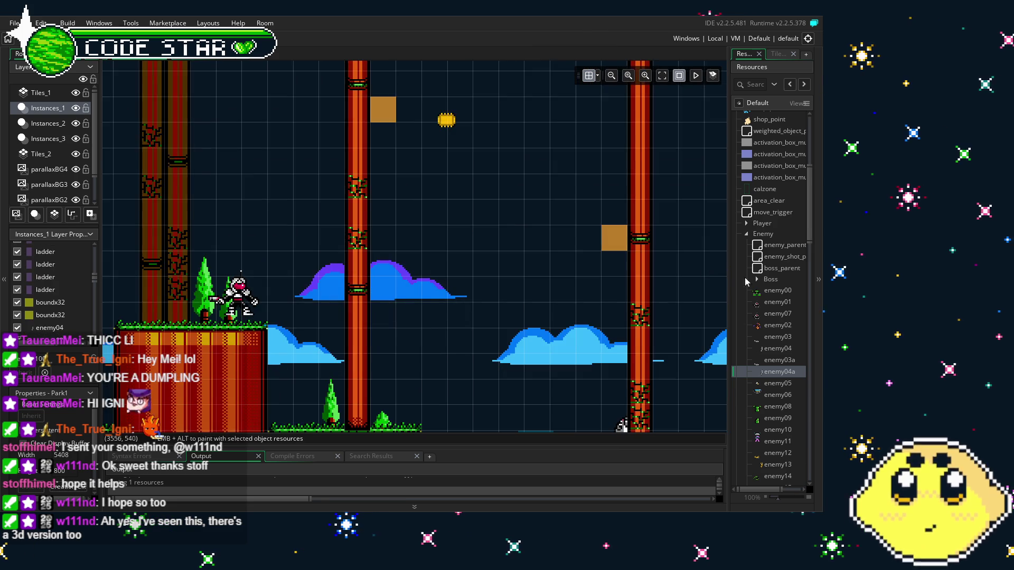
mouse_move(766, 378)
left_mouse_down()
mouse_move(454, 333)
mouse_move(407, 311)
mouse_move(434, 320)
mouse_move(410, 319)
left_mouse_up()
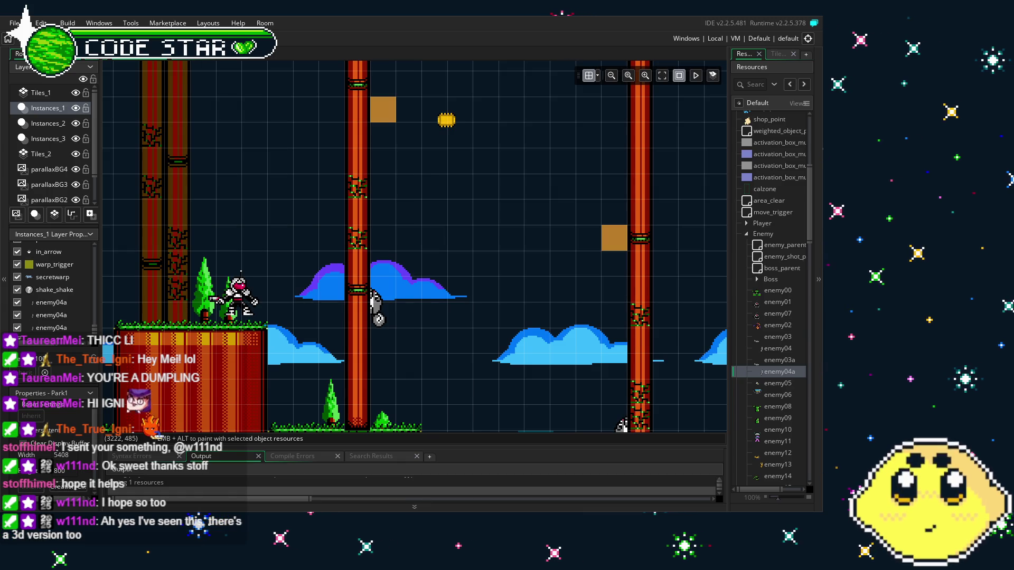
mouse_move(556, 262)
left_mouse_down()
mouse_move(503, 220)
mouse_move(345, 157)
mouse_move(318, 125)
left_mouse_up()
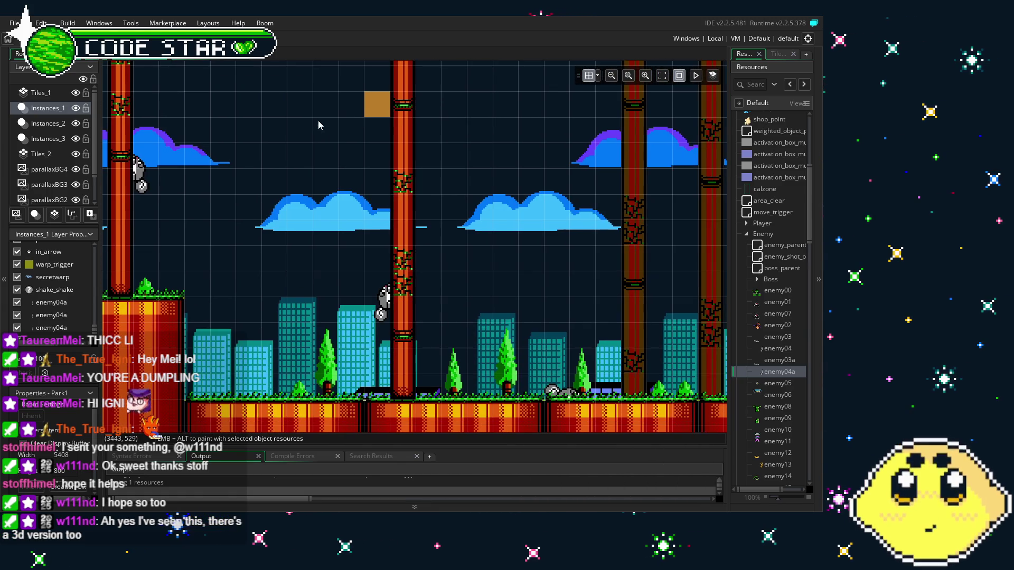